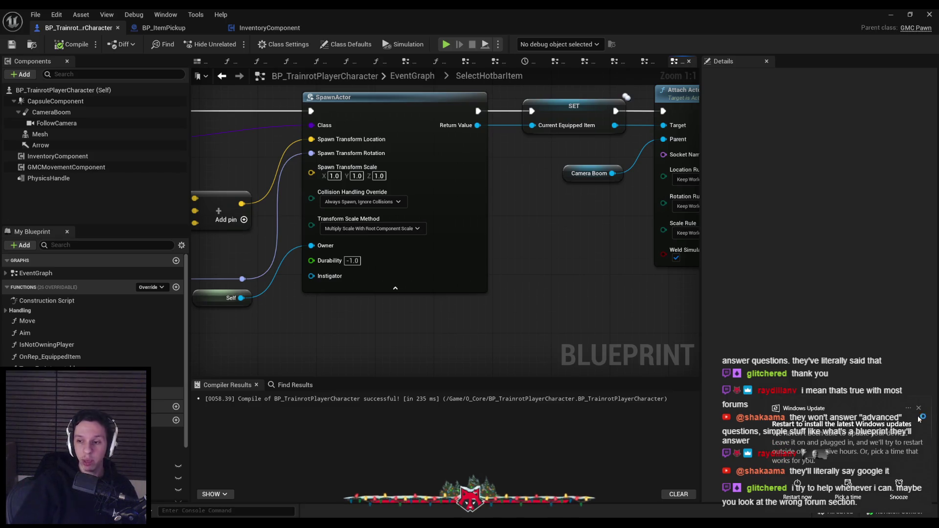
Move the Camera Boom getter up beside the attach node and recompile BP_TrainrotPlayerCharacter.
scroll(557, 307, "down", 2)
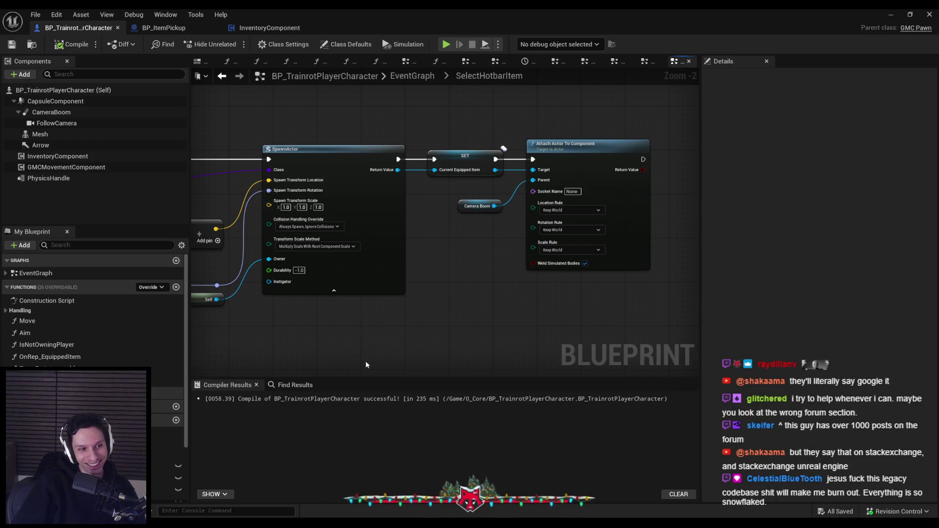
left_click_drag(347, 362, 348, 341)
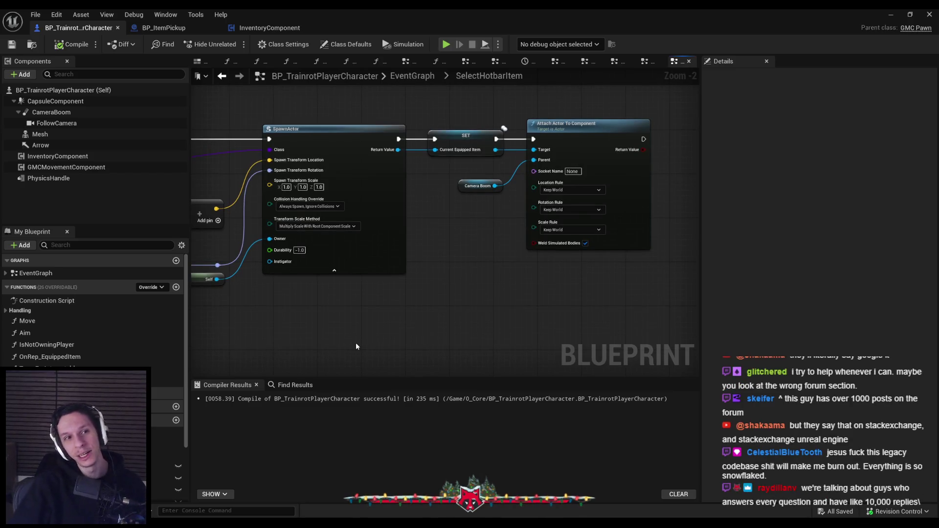
scroll(356, 342, "down", 1)
scroll(547, 184, "up", 2)
left_click_drag(549, 178, 549, 163)
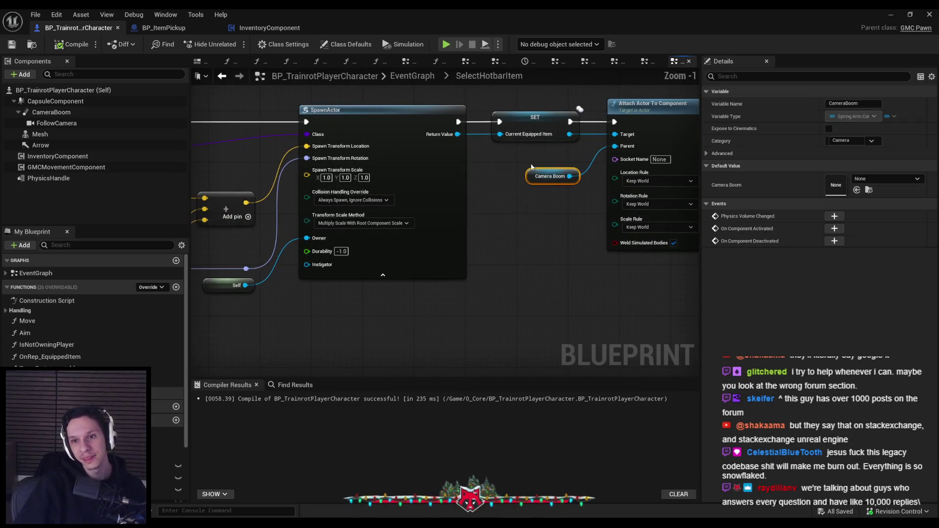
left_click(489, 306)
left_click(68, 45)
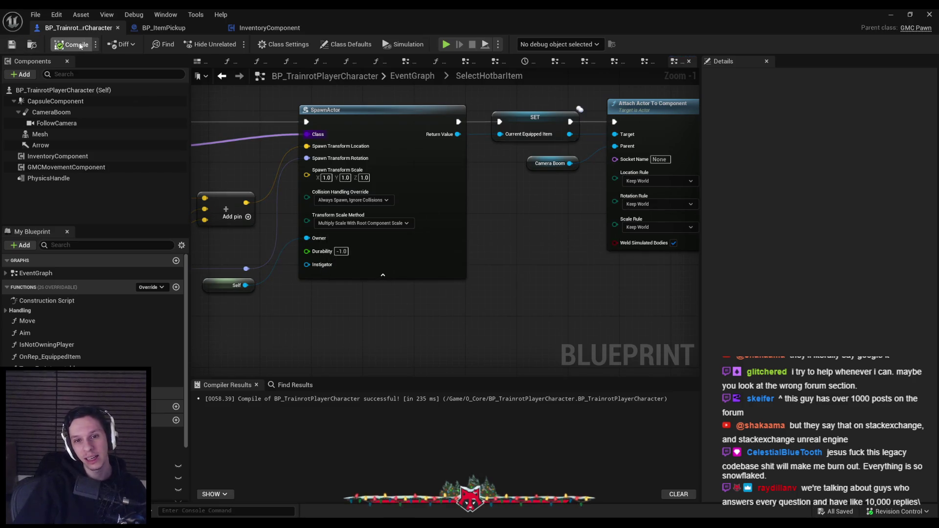
scroll(481, 269, "down", 3)
scroll(450, 243, "up", 2)
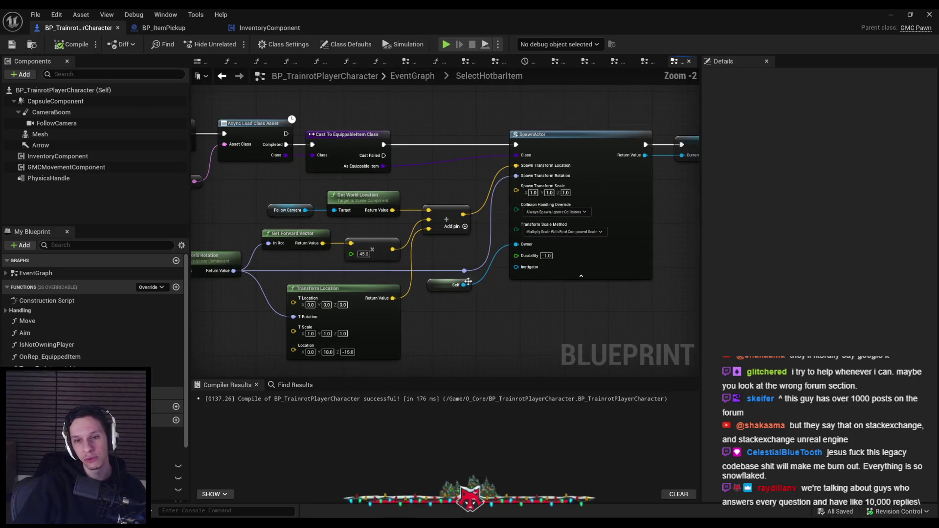
left_click(439, 208)
left_click(444, 246)
scroll(320, 265, "up", 1)
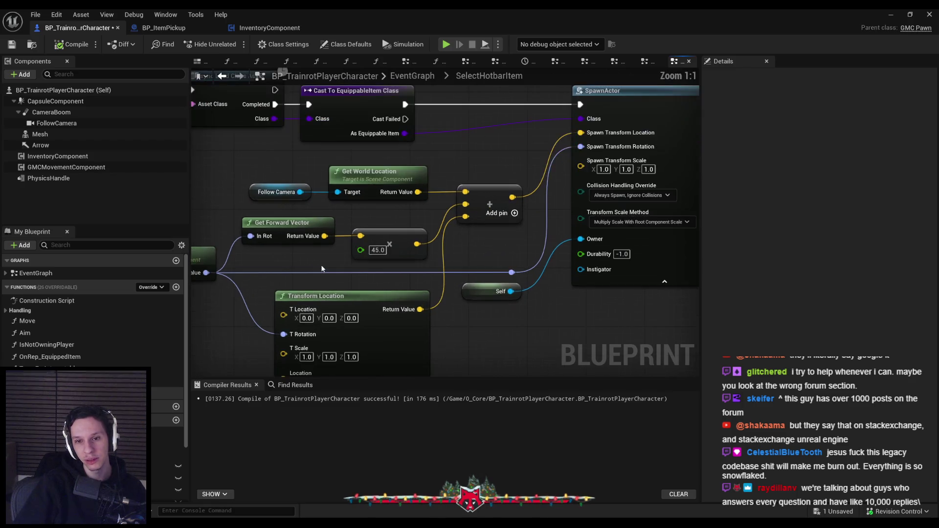
scroll(434, 283, "down", 1)
scroll(413, 291, "up", 1)
scroll(412, 291, "down", 3)
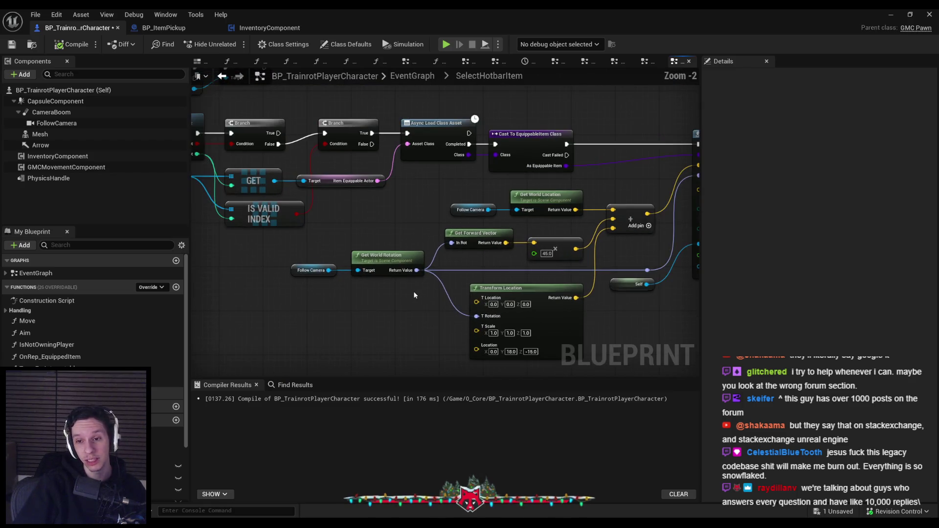
scroll(416, 290, "up", 3)
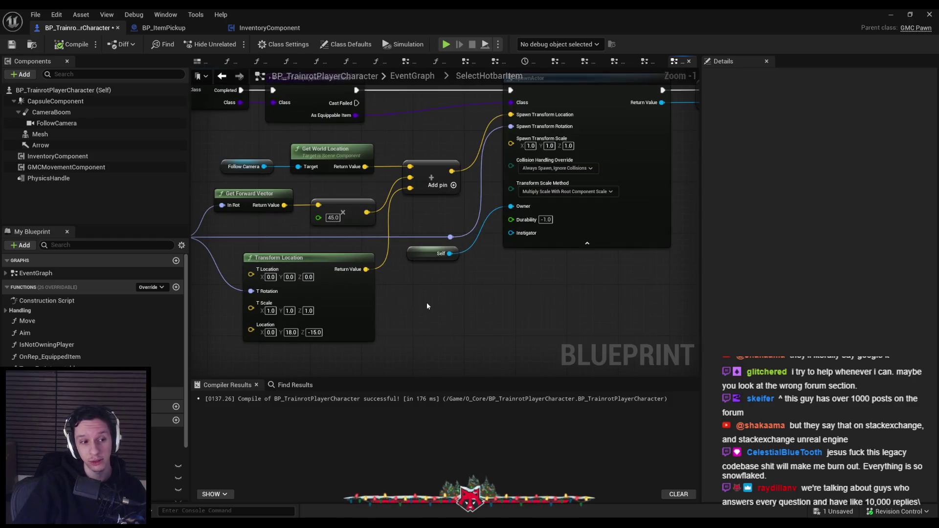
scroll(431, 293, "down", 3)
mouse_move(377, 268)
left_mouse_down()
mouse_move(572, 289)
mouse_move(373, 281)
mouse_move(509, 261)
mouse_move(364, 253)
mouse_move(489, 287)
mouse_move(593, 281)
mouse_move(419, 269)
mouse_move(443, 262)
mouse_move(378, 278)
left_mouse_up()
scroll(416, 270, "up", 1)
mouse_move(173, 524)
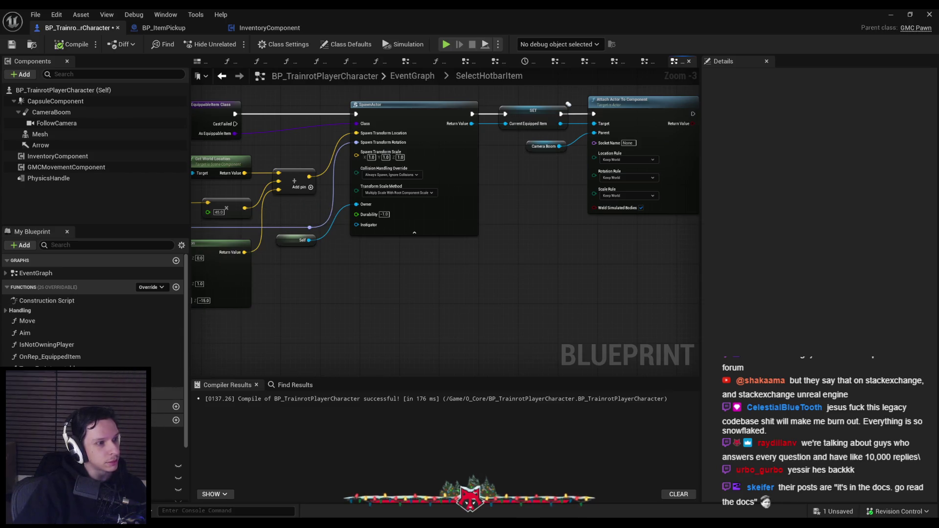
left_click_drag(307, 353, 307, 331)
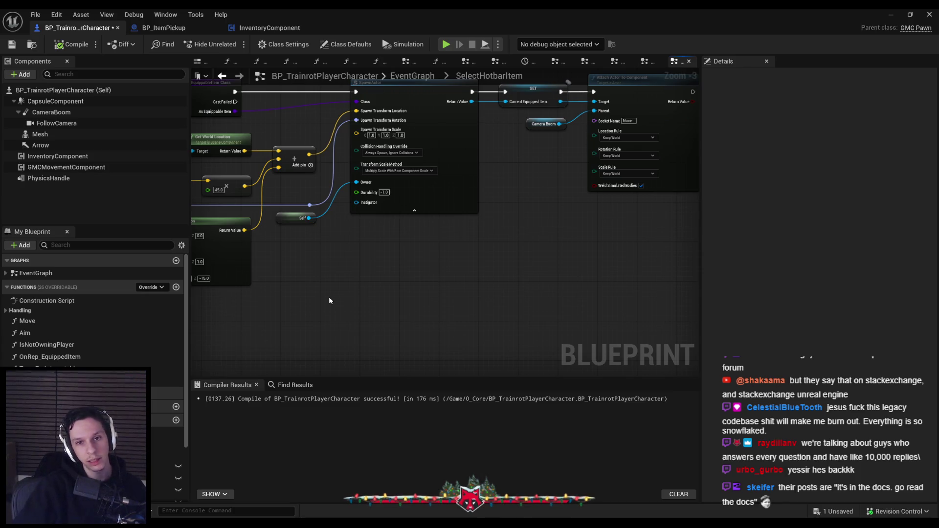
Drop the Self node slightly lower under SpawnActor, then save and recompile the blueprint.
scroll(345, 278, "up", 2)
left_click(404, 294)
left_click_drag(404, 293, 404, 300)
left_click(421, 323)
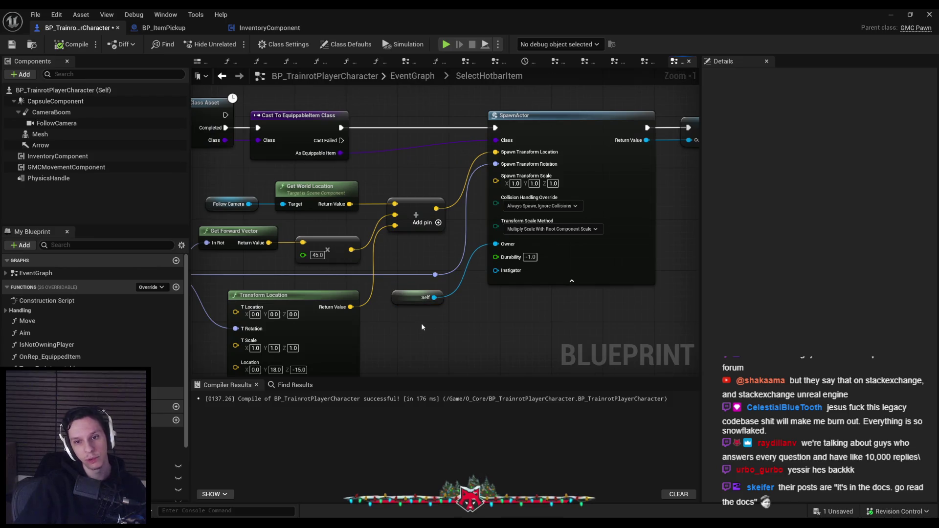
left_click(11, 45)
left_click(68, 47)
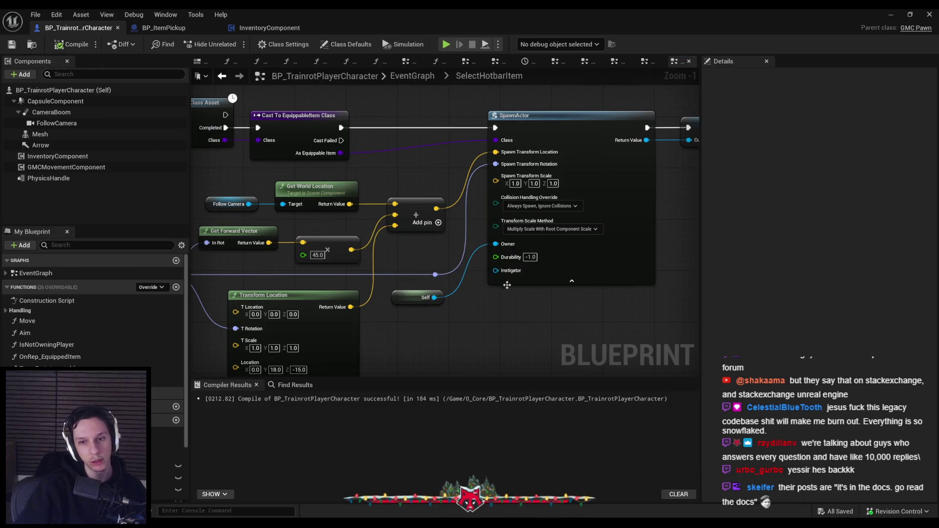
Pan the SelectHotbarItem graph to inspect the Branch and Cast nodes.
scroll(450, 277, "down", 1)
scroll(450, 277, "down", 1)
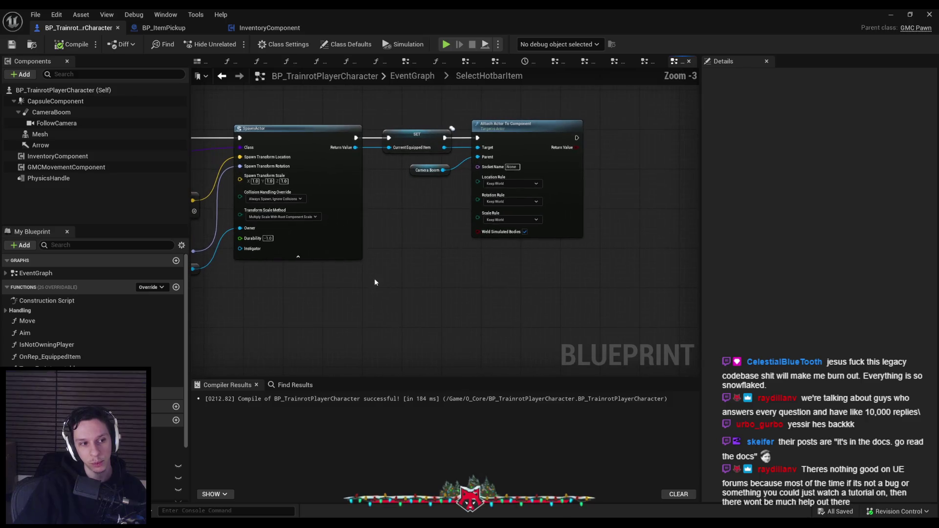
scroll(397, 239, "up", 1)
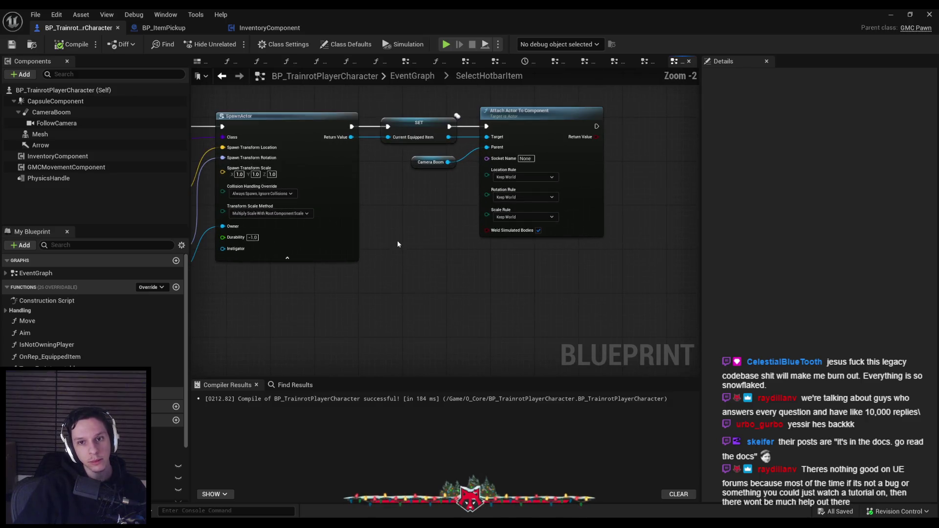
scroll(421, 199, "up", 1)
scroll(461, 102, "down", 1)
mouse_move(477, 247)
left_mouse_down()
mouse_move(588, 130)
mouse_move(325, 273)
mouse_move(541, 247)
left_mouse_up()
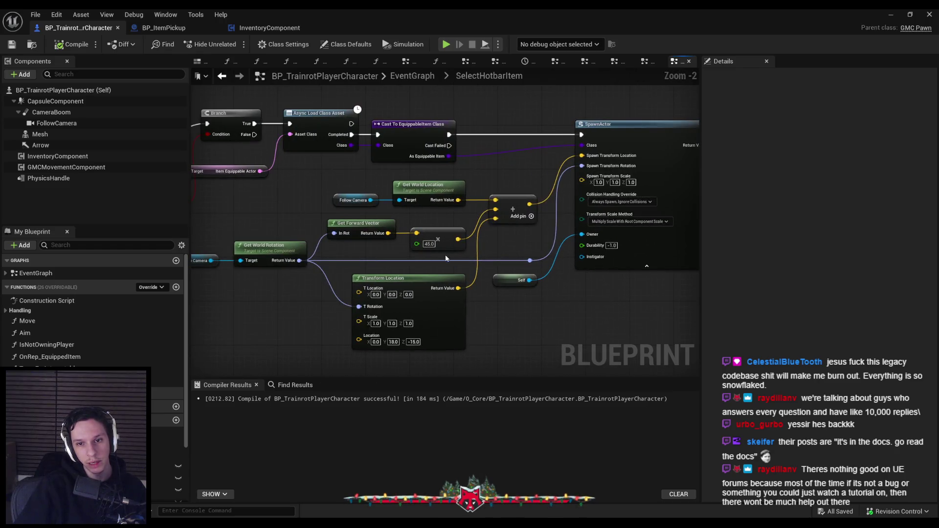
Frame the SpawnActor, SET and Transform nodes together to review the spawn logic.
scroll(374, 234, "up", 2)
scroll(547, 250, "down", 3)
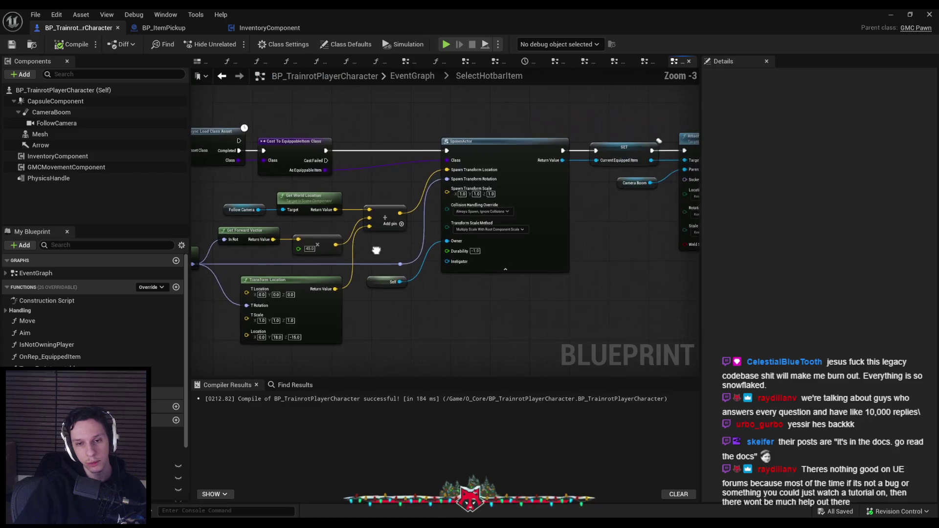
mouse_move(418, 279)
left_mouse_down()
mouse_move(462, 299)
mouse_move(394, 252)
left_mouse_up()
scroll(394, 252, "up", 3)
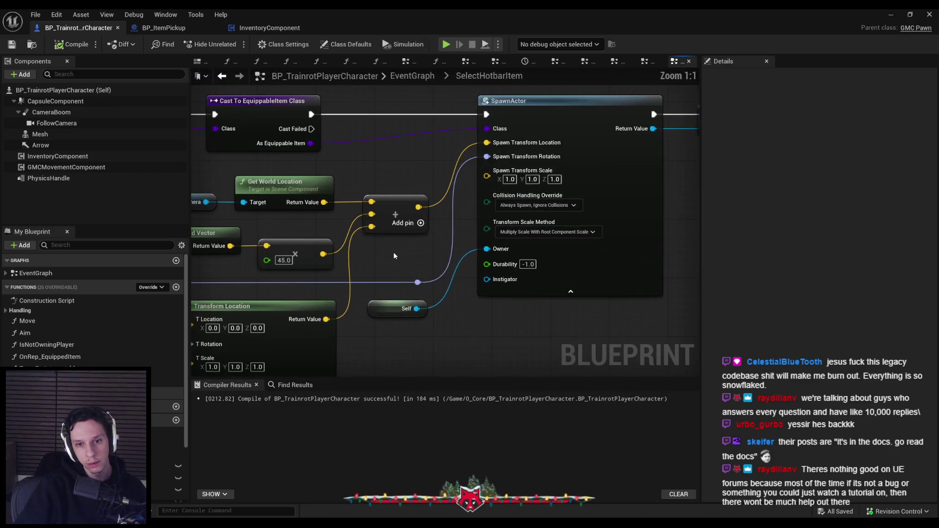
scroll(393, 252, "down", 1)
scroll(393, 267, "down", 2)
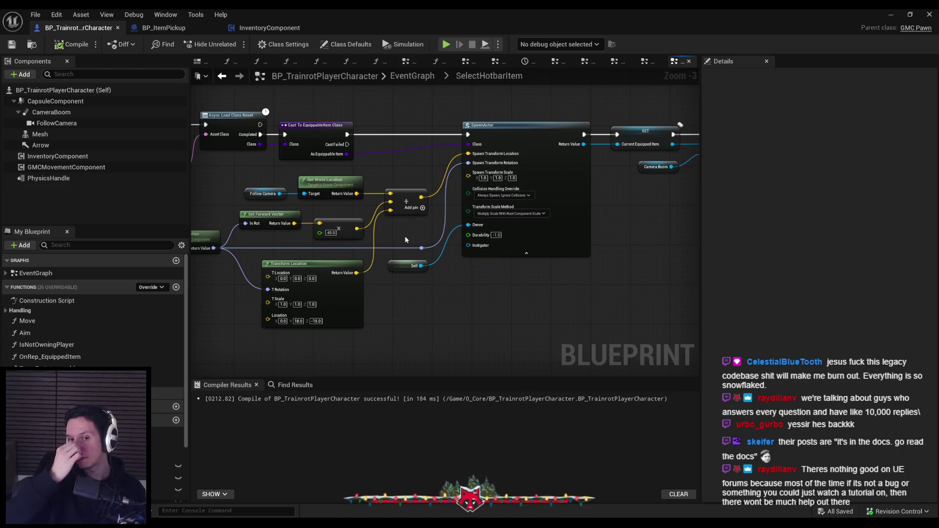
scroll(459, 247, "up", 2)
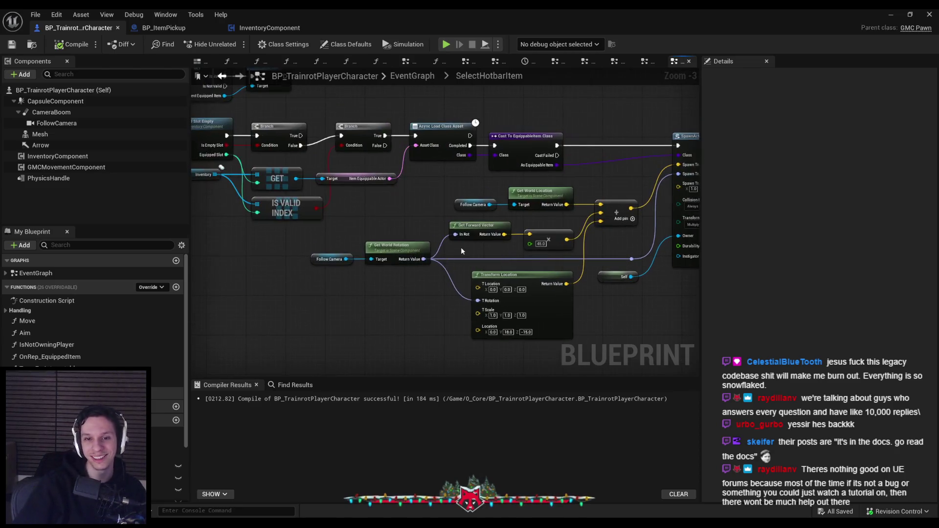
scroll(440, 274, "down", 2)
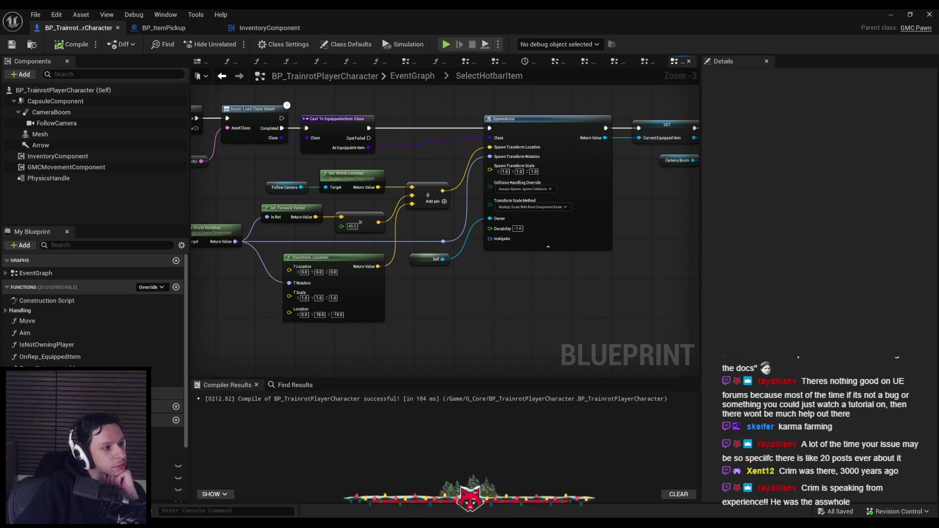
Drag the forum profile browser window over the blueprint editor.
left_click_drag(17, 132, 413, 130)
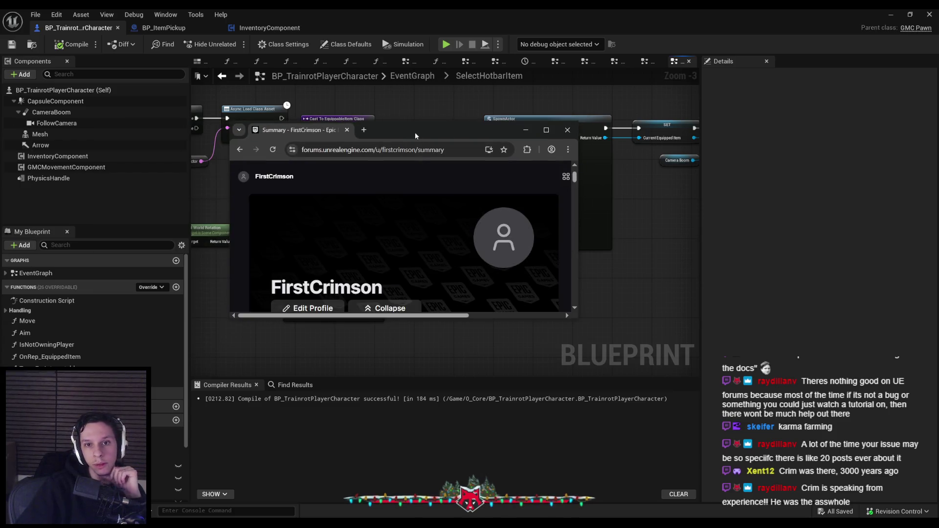
Maximize the forum profile window and scroll through its summary.
double_click(414, 131)
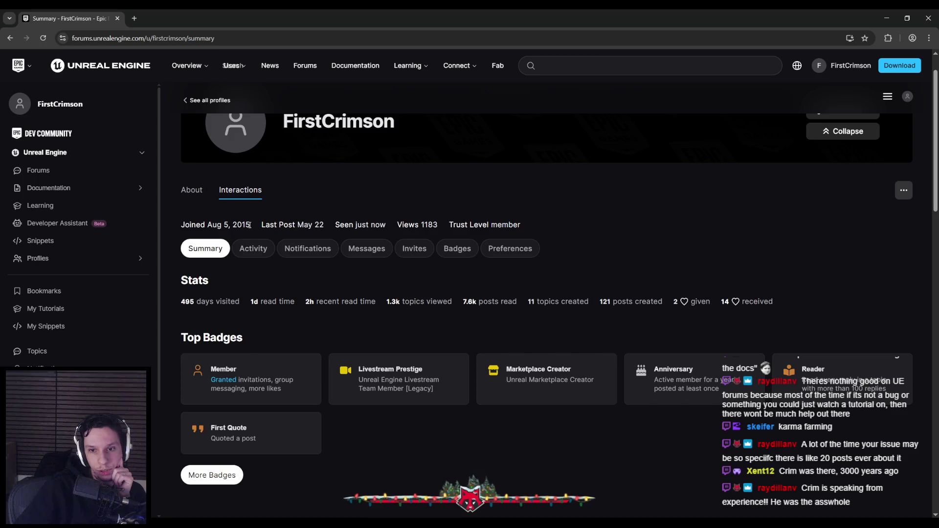
scroll(286, 267, "down", 1)
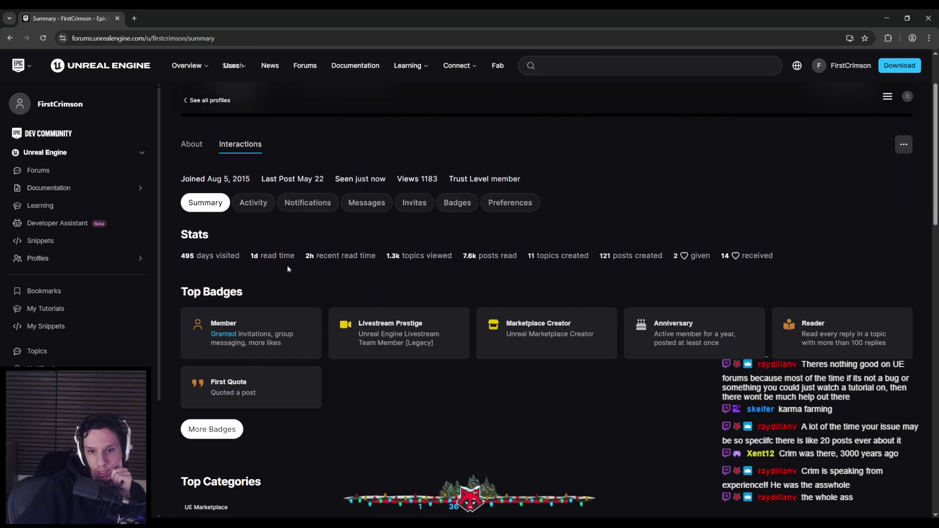
scroll(361, 337, "down", 1)
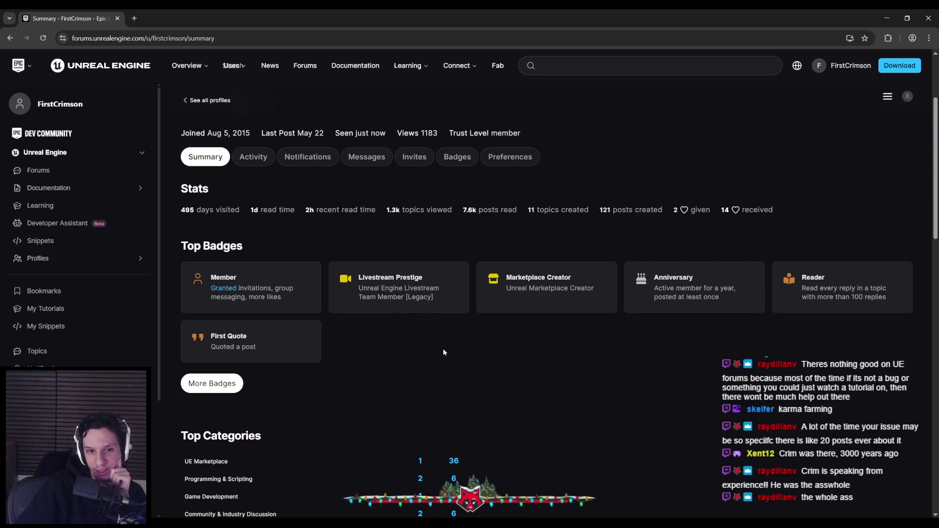
scroll(422, 331, "down", 3)
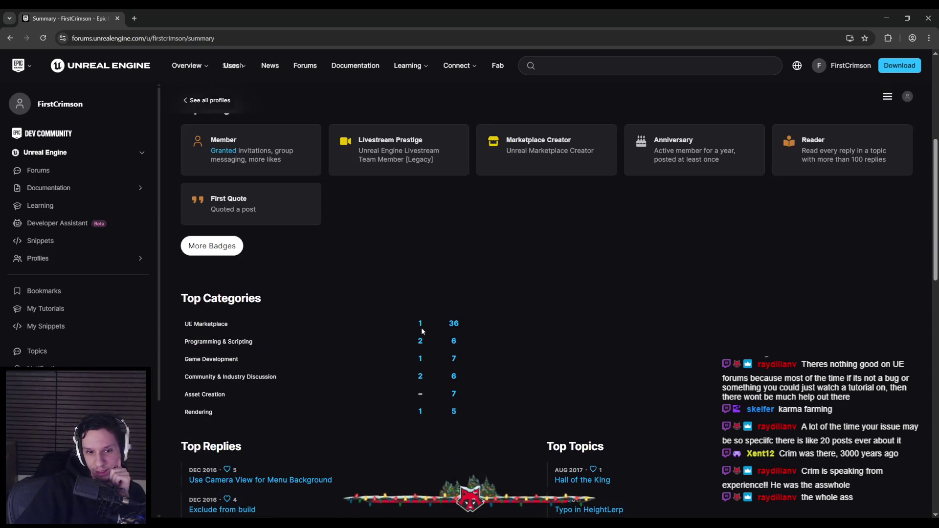
scroll(409, 311, "down", 2)
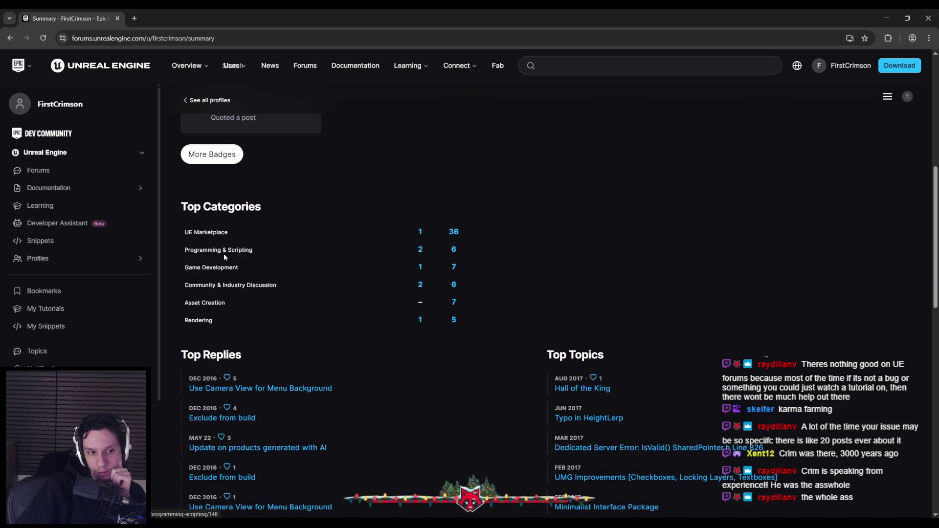
scroll(365, 268, "up", 5)
scroll(365, 265, "up", 3)
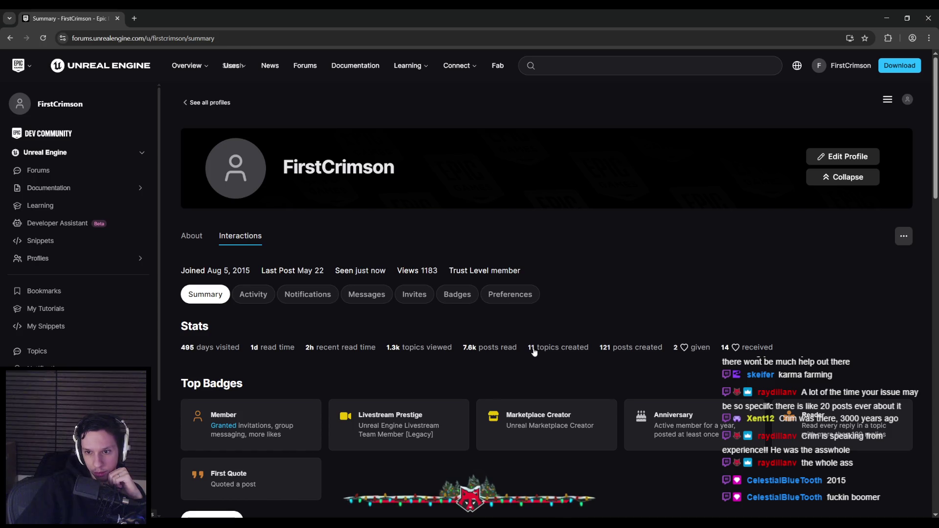
Scroll down to Top Links and open the FREE WIP FPSRPG Project Files topic.
scroll(538, 364, "down", 1)
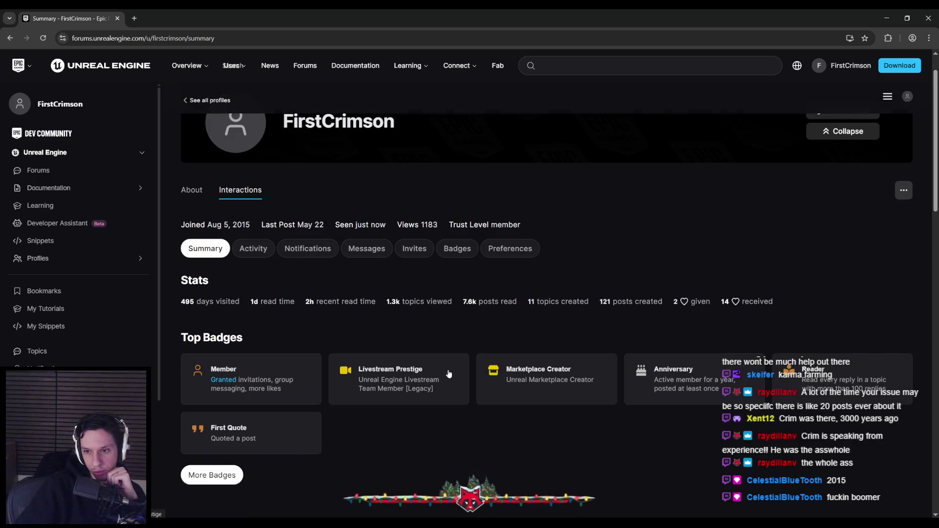
scroll(403, 331, "down", 2)
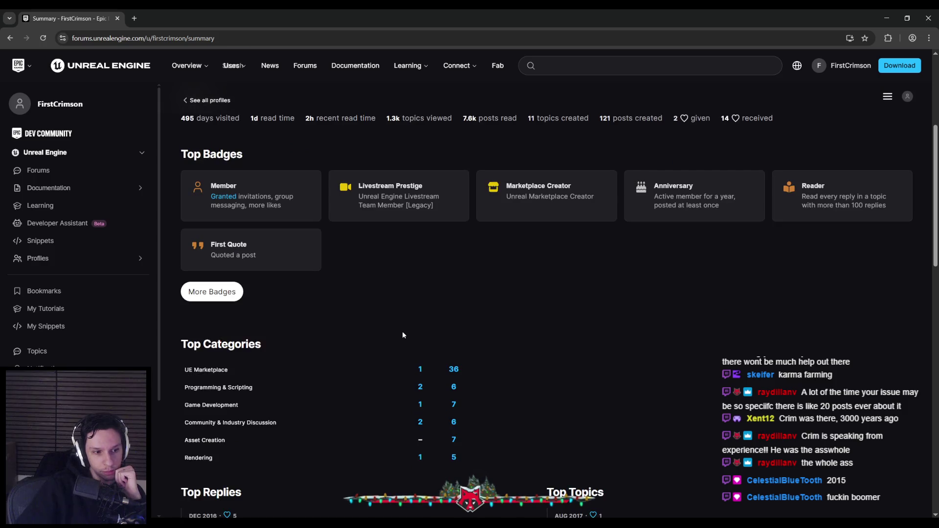
scroll(403, 334, "down", 4)
scroll(402, 335, "up", 1)
scroll(403, 334, "down", 1)
scroll(402, 334, "down", 1)
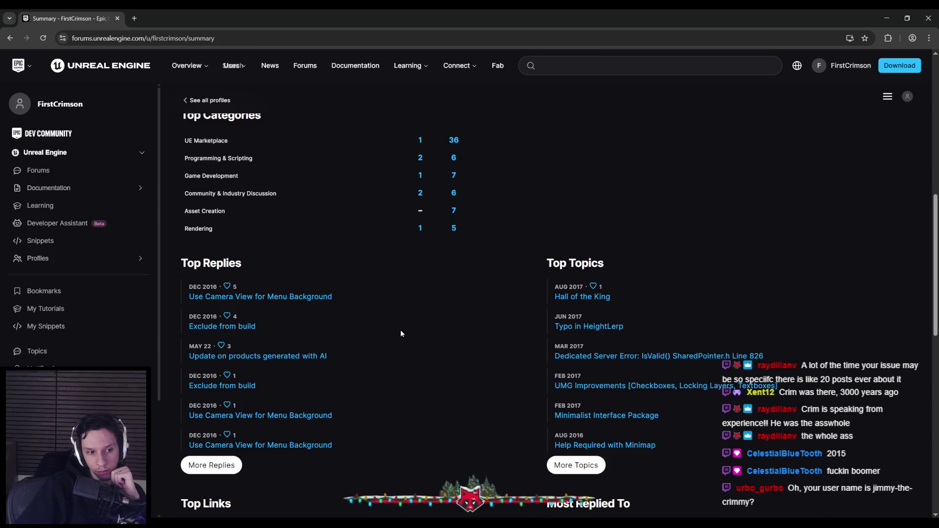
scroll(401, 333, "up", 10)
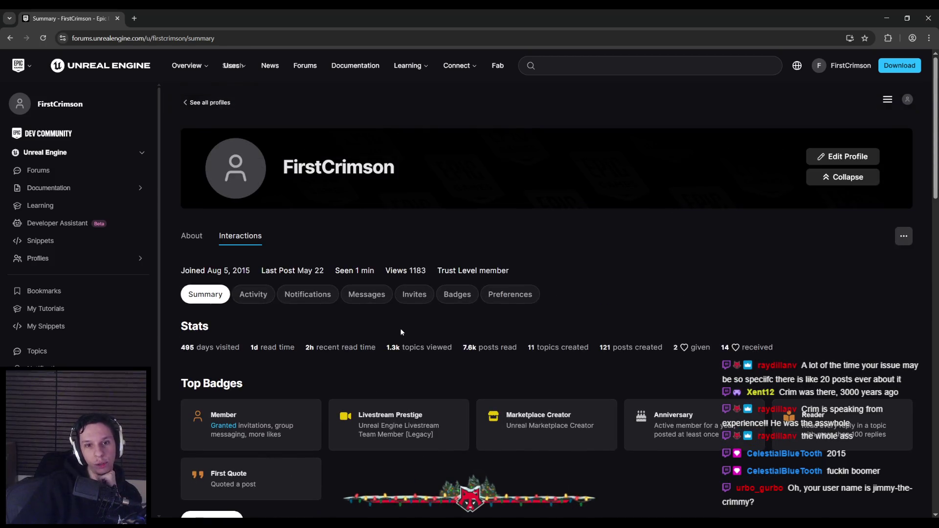
scroll(401, 332, "down", 1)
scroll(401, 332, "down", 4)
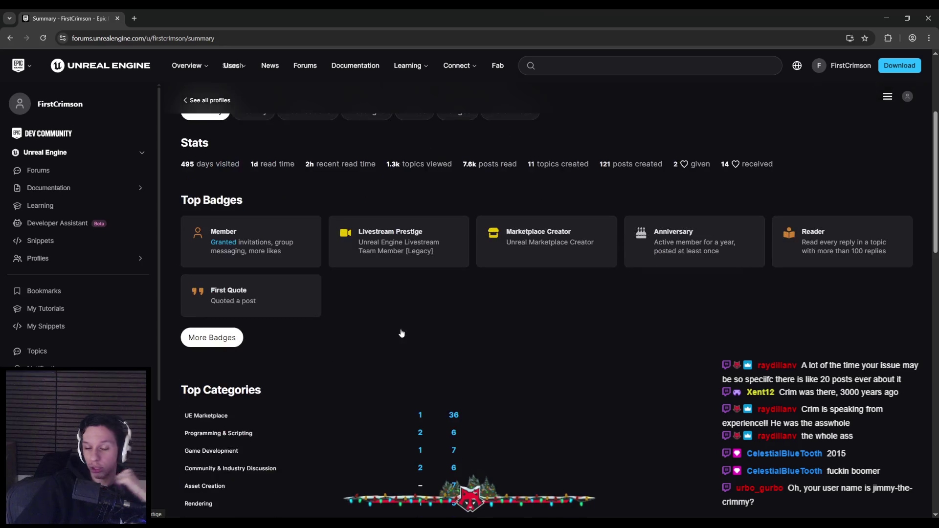
scroll(401, 332, "down", 4)
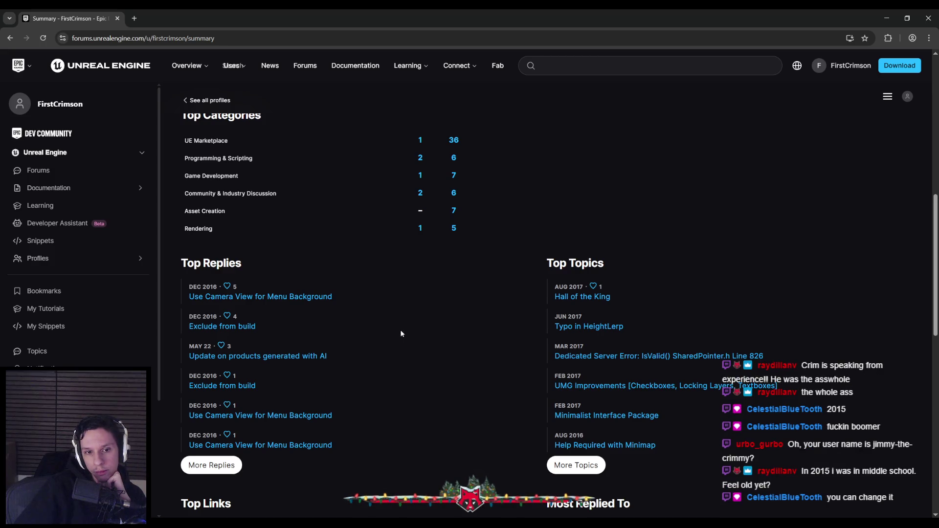
scroll(397, 330, "down", 3)
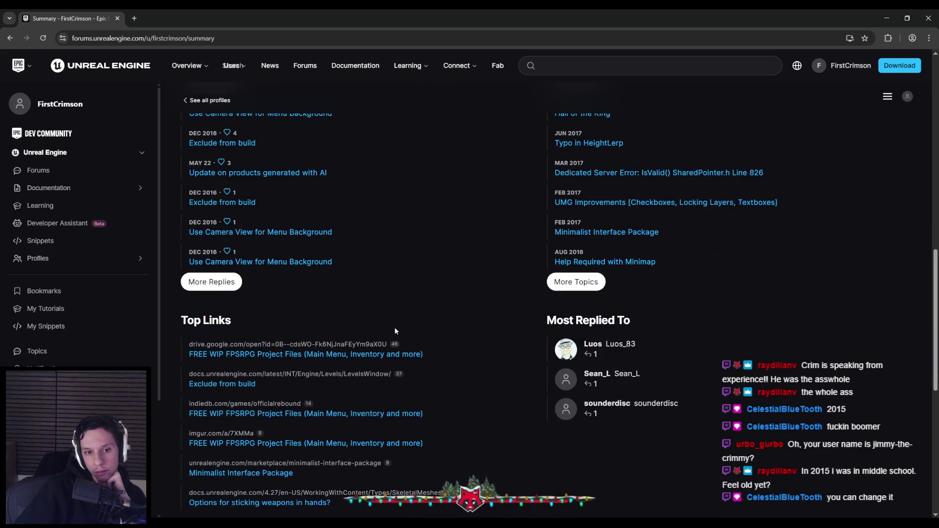
scroll(387, 326, "down", 1)
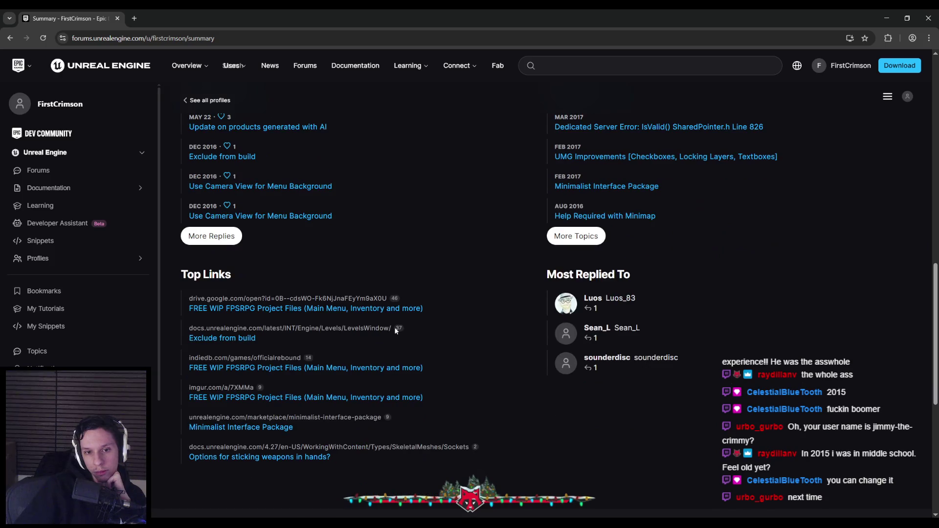
left_click(355, 309)
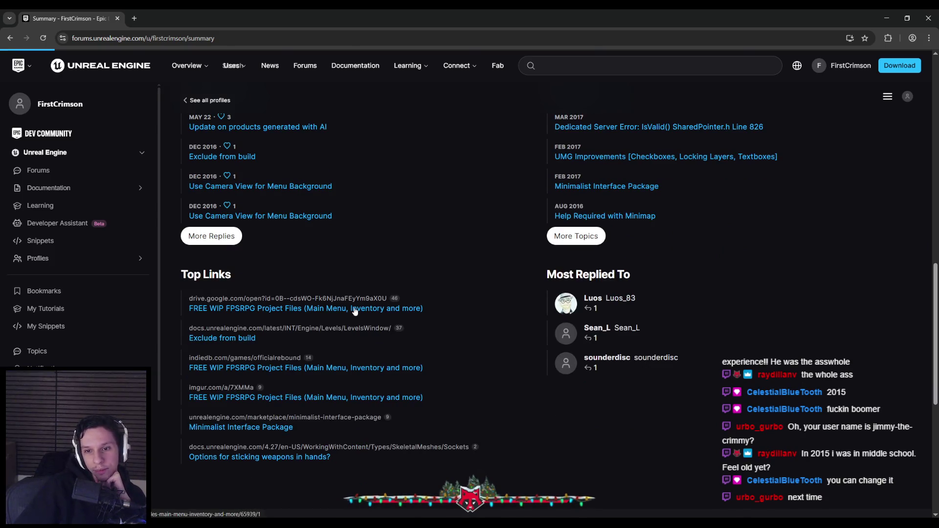
Read through the topic's first post and screenshots, then go back to the profile summary.
scroll(251, 311, "down", 5)
scroll(251, 311, "down", 8)
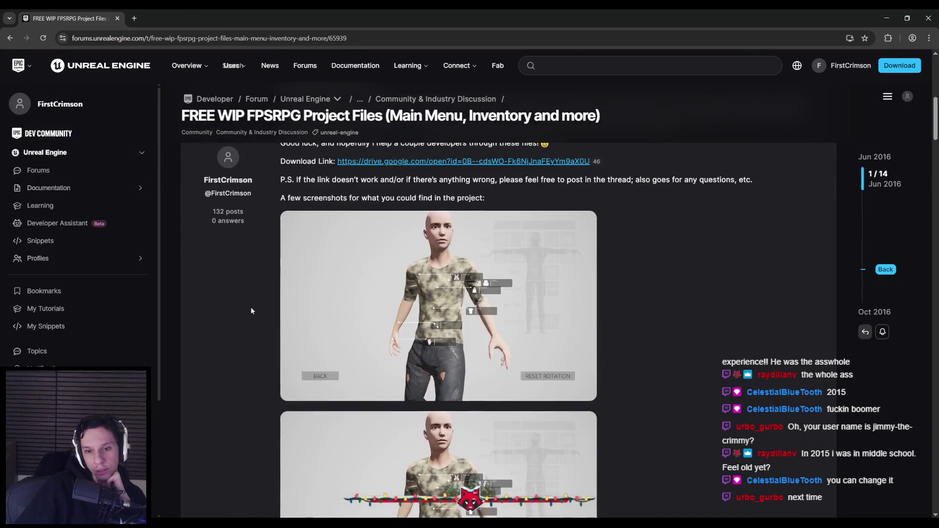
scroll(251, 311, "down", 8)
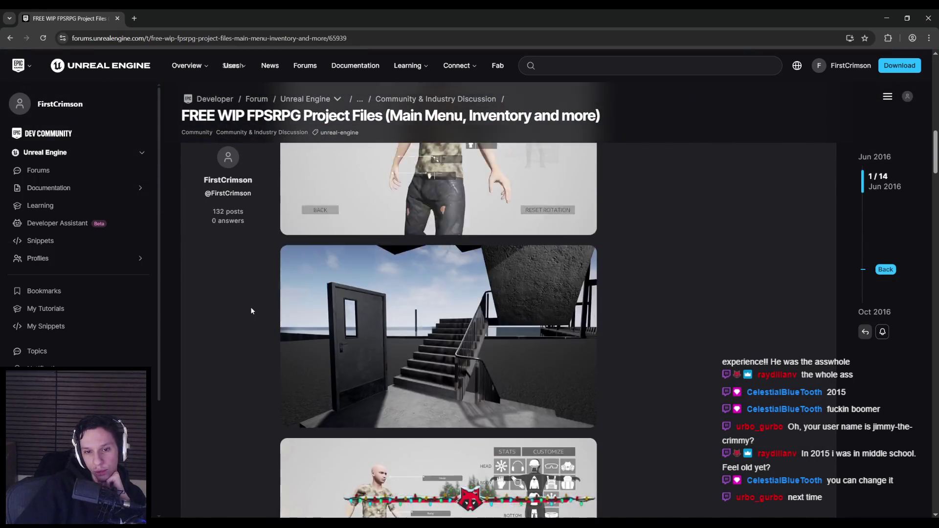
scroll(250, 309, "up", 1)
scroll(249, 309, "down", 2)
scroll(250, 309, "up", 2)
scroll(250, 309, "down", 2)
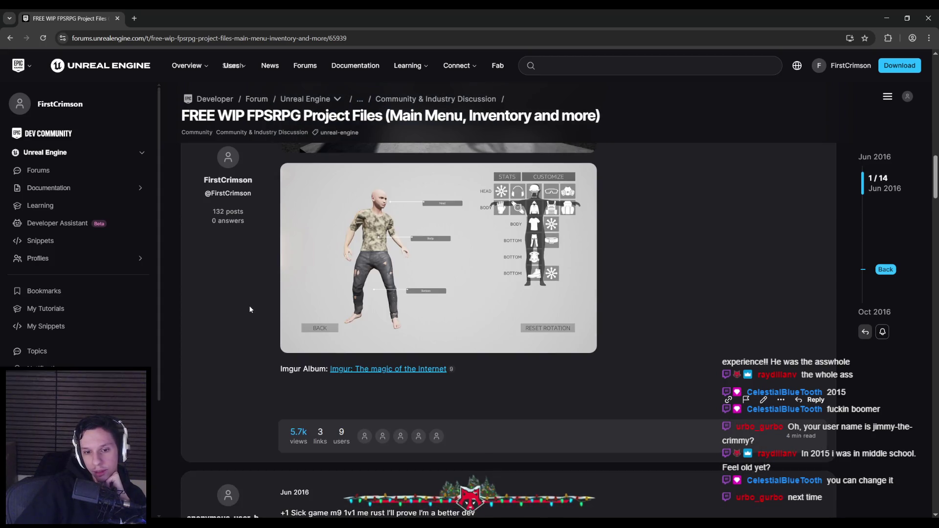
scroll(249, 309, "up", 6)
scroll(249, 309, "down", 4)
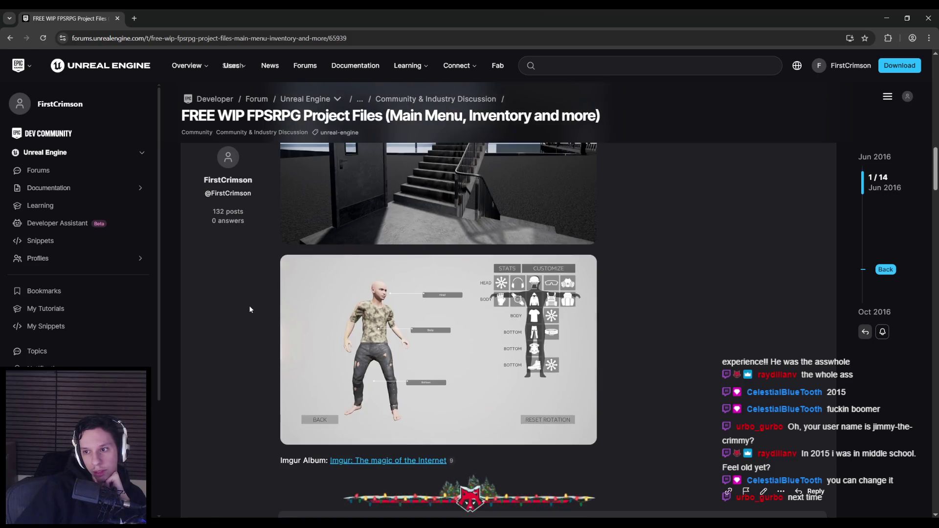
scroll(249, 309, "up", 3)
scroll(249, 309, "down", 3)
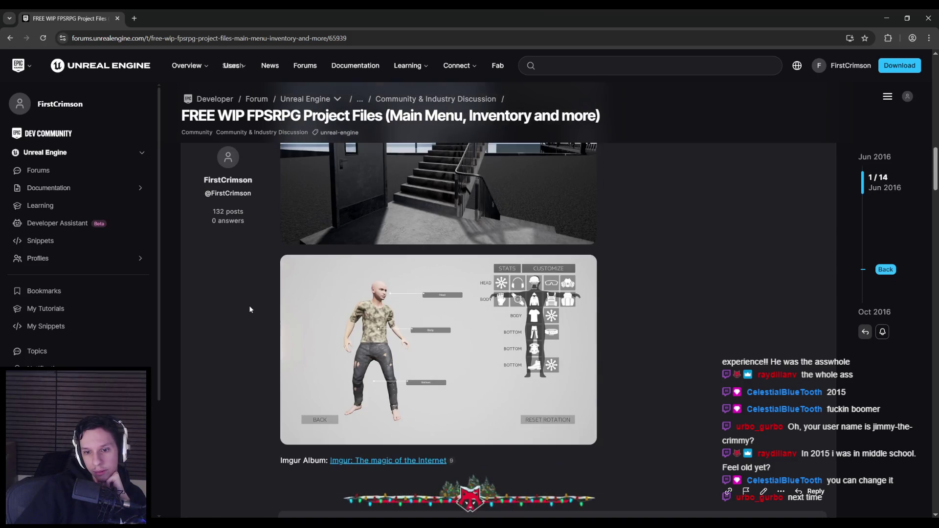
scroll(249, 309, "up", 6)
scroll(249, 309, "up", 10)
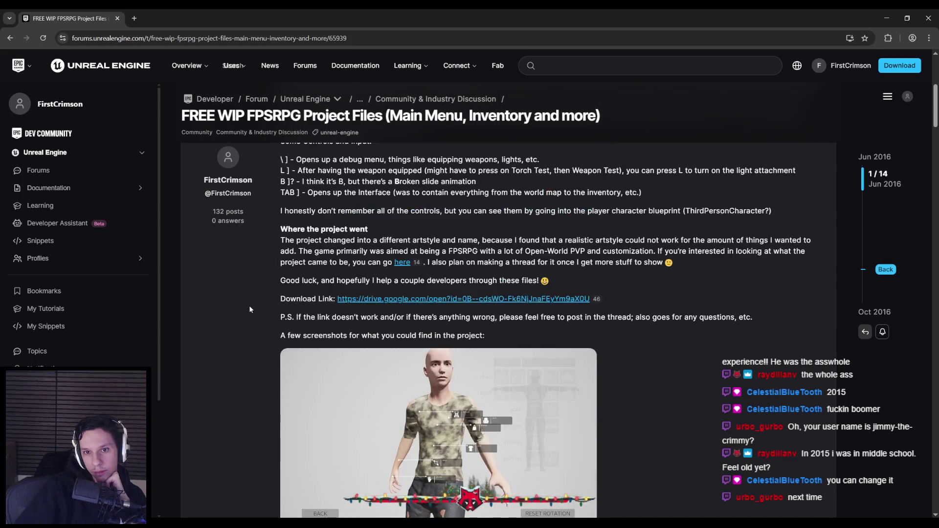
scroll(250, 309, "down", 10)
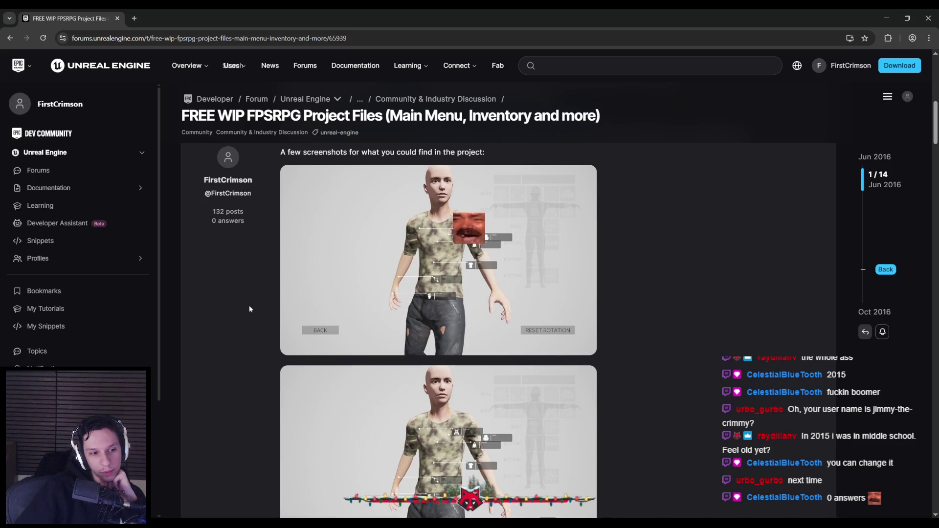
scroll(250, 309, "down", 3)
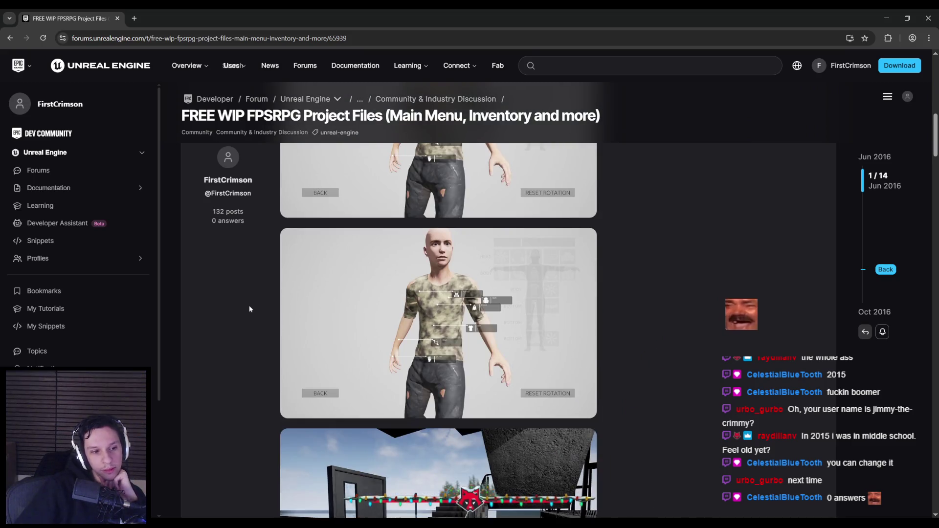
scroll(249, 317, "down", 10)
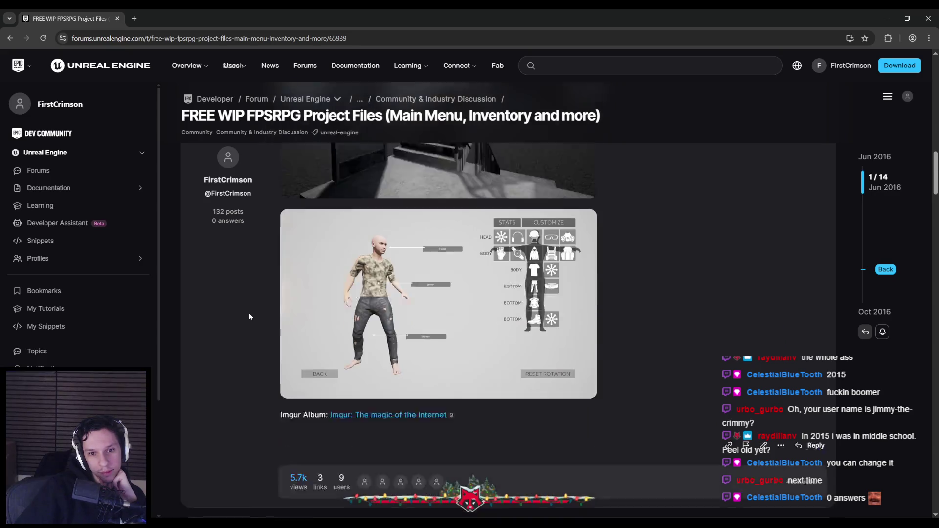
scroll(250, 317, "down", 3)
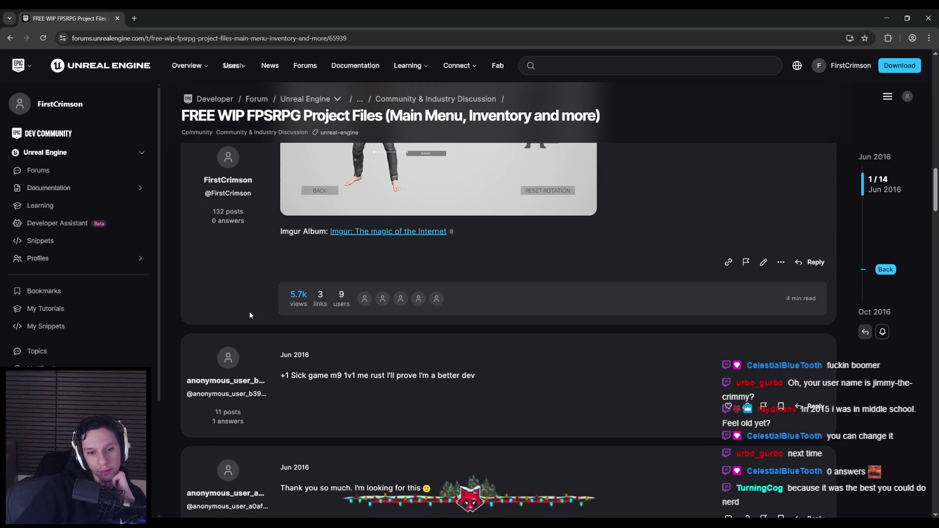
key("alt+Left")
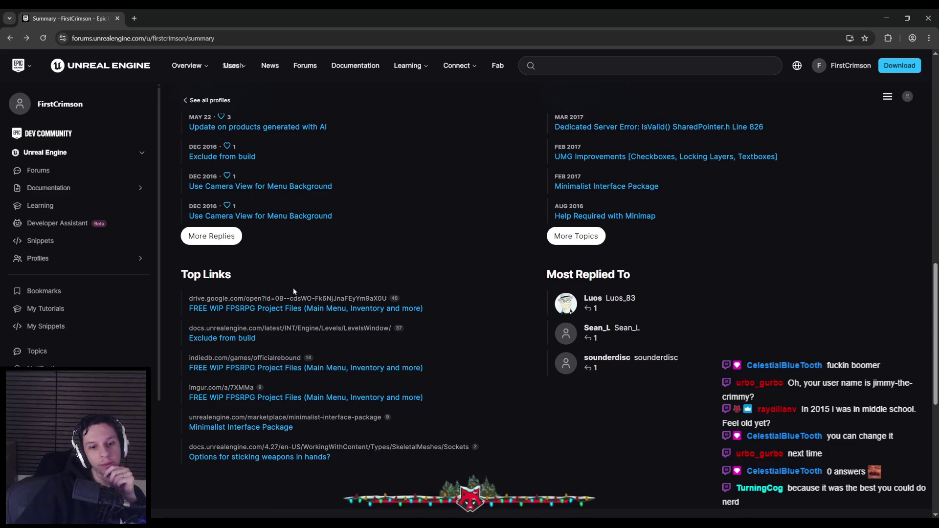
Scroll to the top of the profile and view its Messages and notifications tabs.
scroll(292, 290, "up", 6)
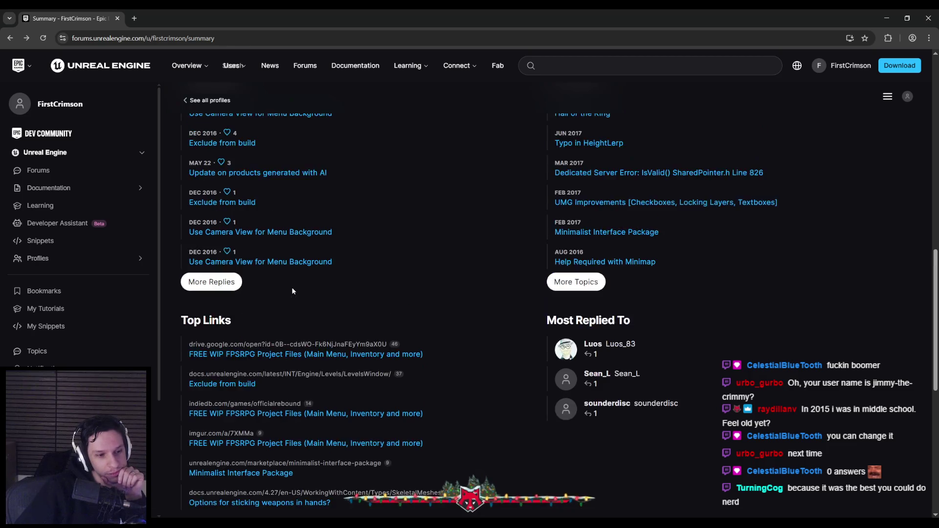
scroll(292, 291, "up", 7)
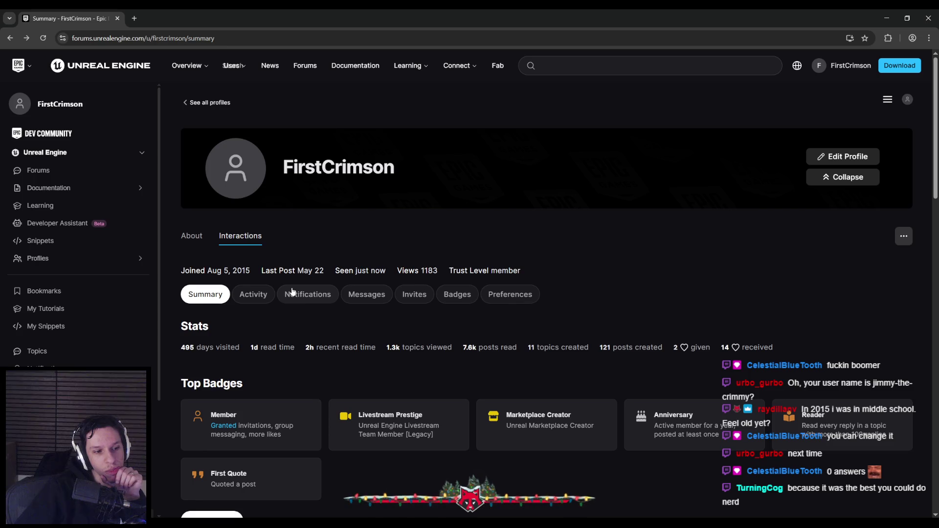
scroll(293, 291, "down", 1)
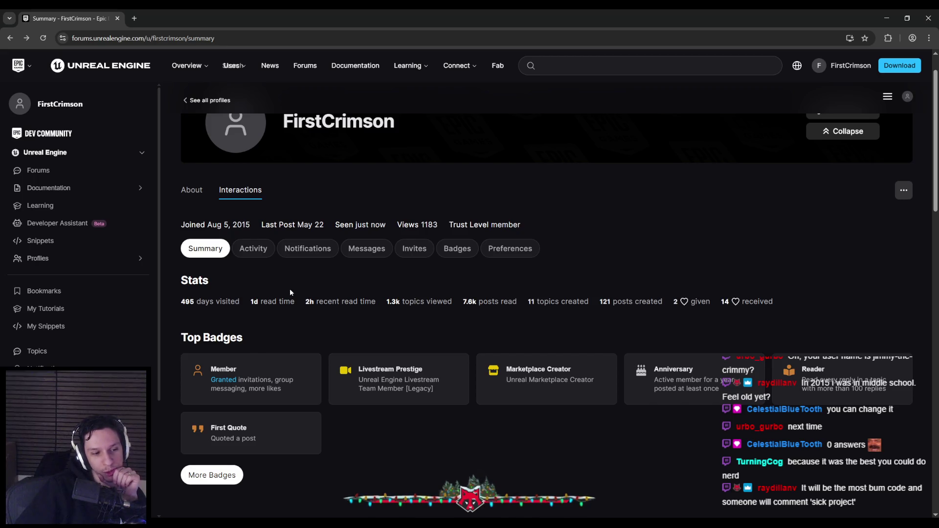
left_click(352, 252)
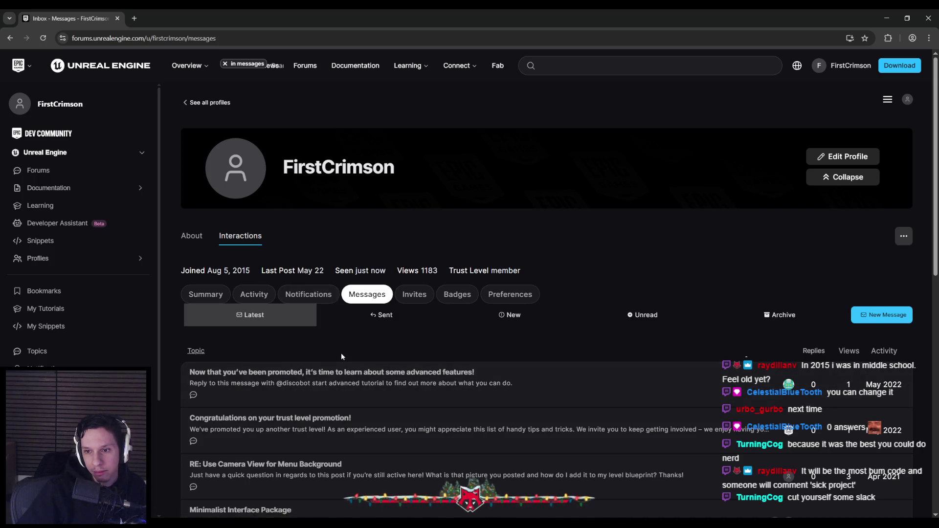
scroll(342, 353, "down", 1)
left_click(323, 250)
left_click(267, 294)
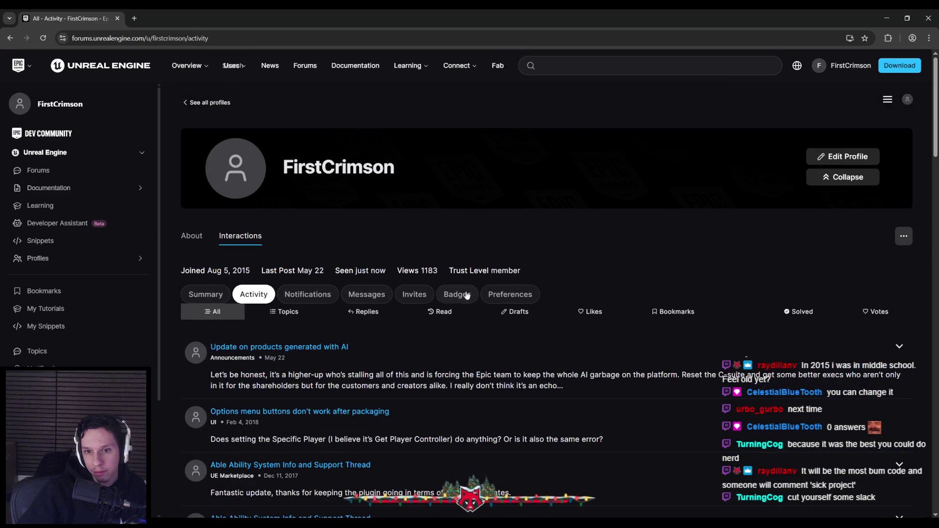
scroll(317, 352, "down", 2)
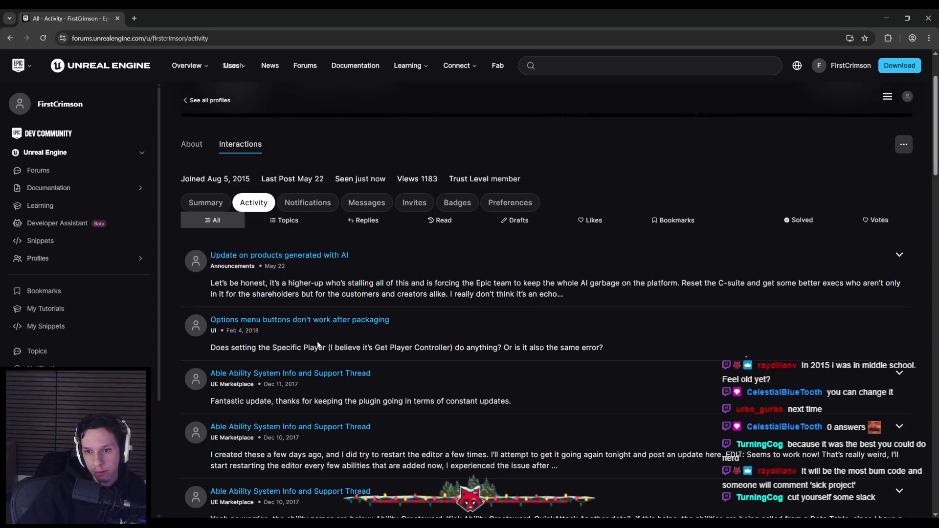
scroll(316, 345, "down", 7)
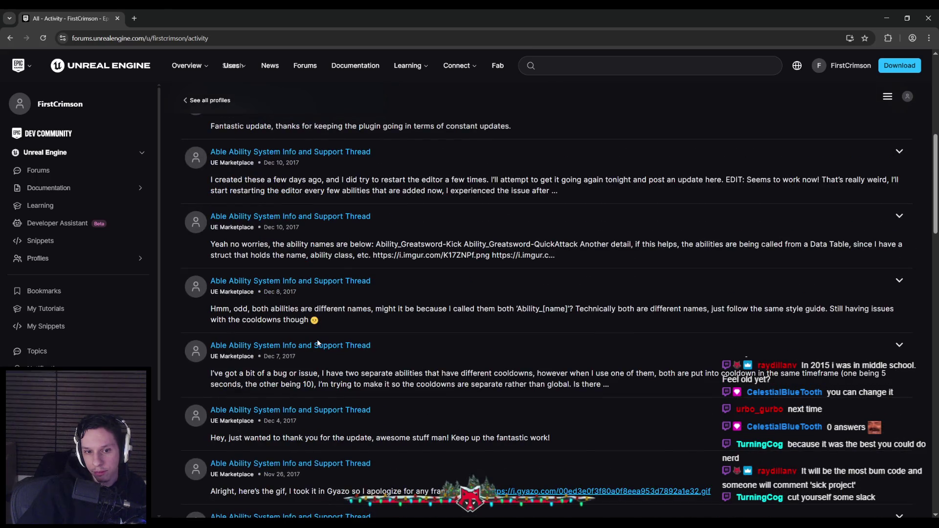
scroll(317, 342, "down", 3)
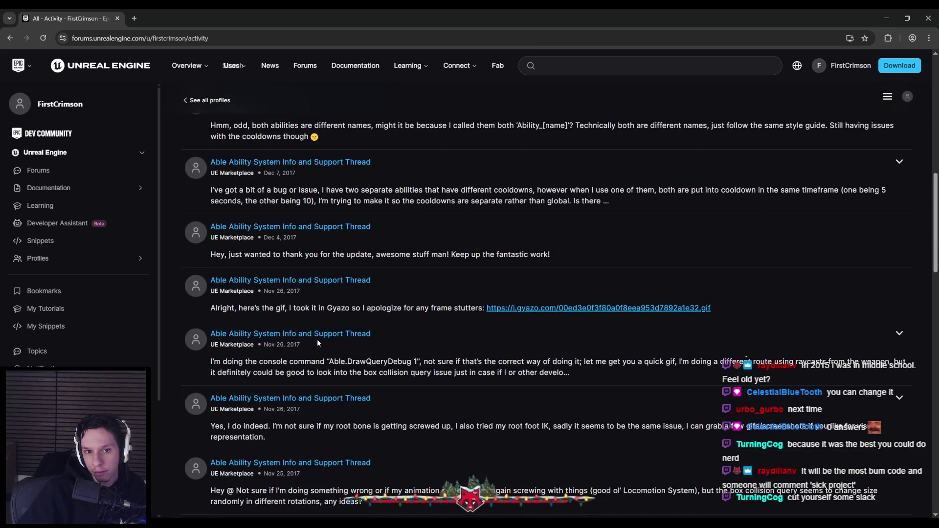
scroll(318, 343, "down", 8)
scroll(318, 339, "down", 5)
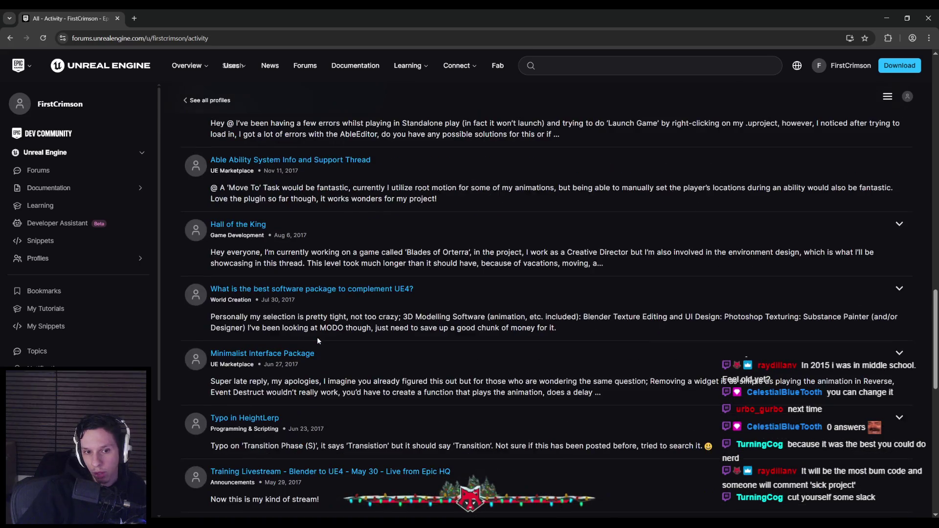
scroll(236, 332, "up", 6)
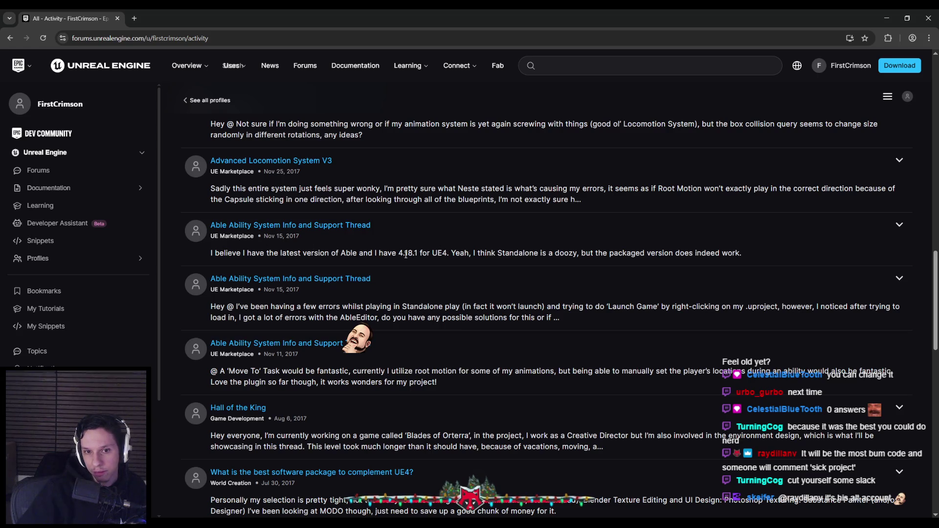
scroll(360, 259, "down", 6)
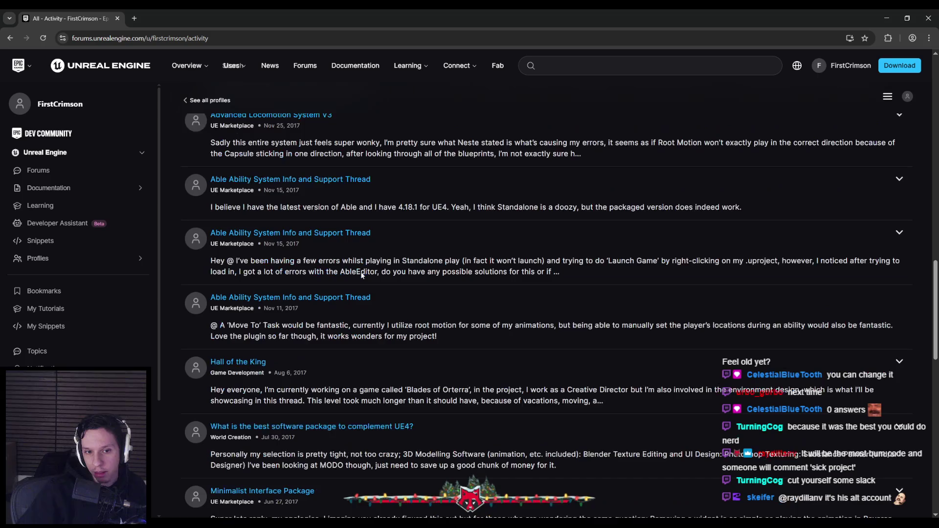
scroll(361, 276, "down", 8)
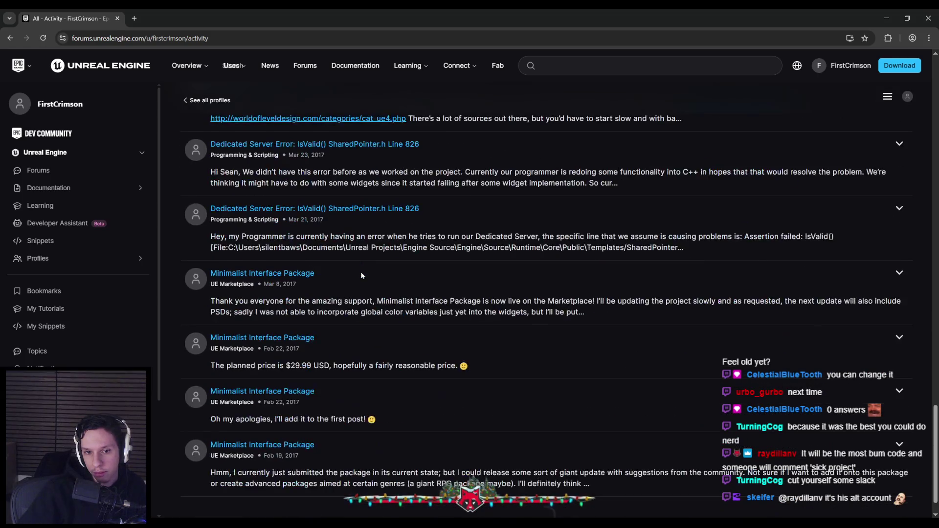
scroll(361, 275, "down", 10)
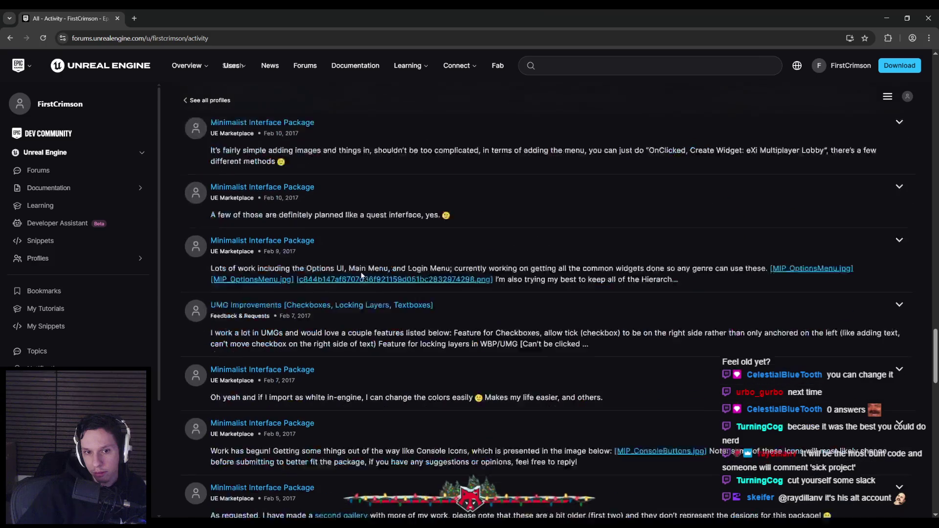
scroll(361, 275, "down", 15)
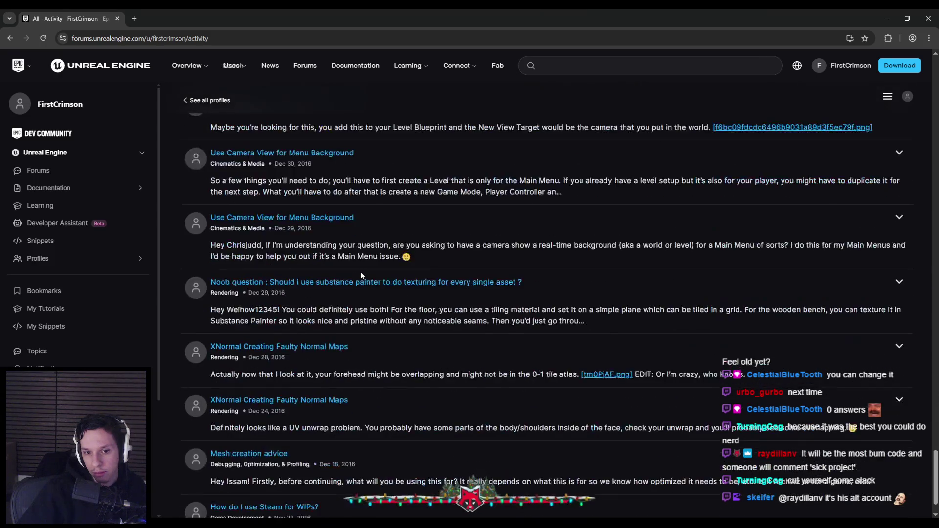
scroll(361, 273, "down", 15)
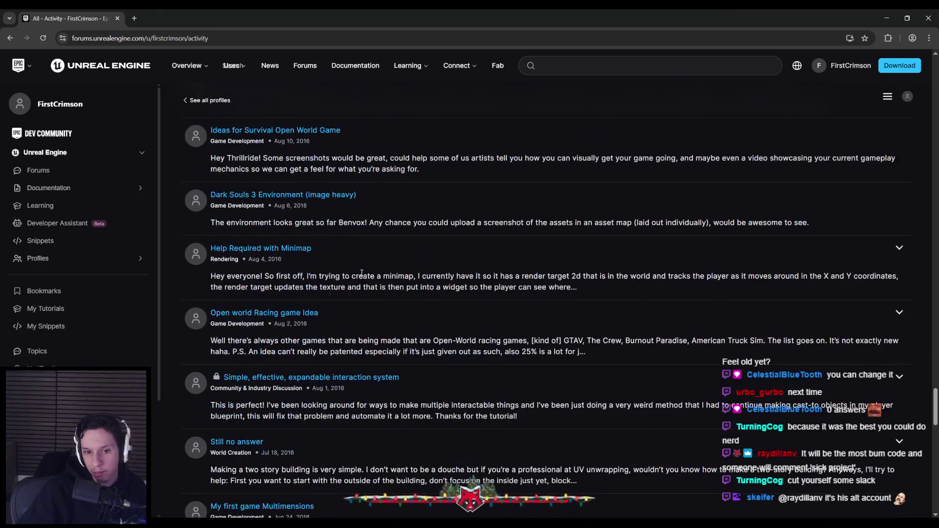
scroll(361, 273, "down", 10)
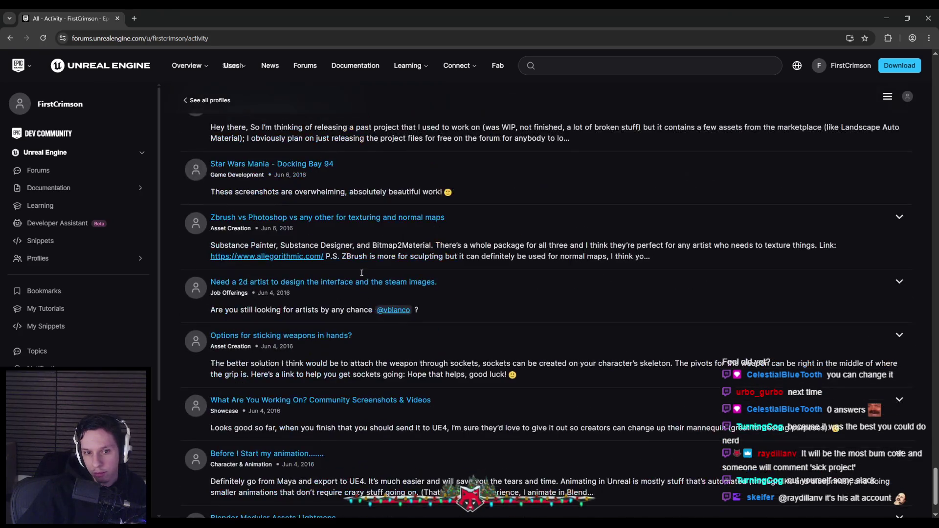
scroll(360, 271, "down", 2)
key("alt+Tab")
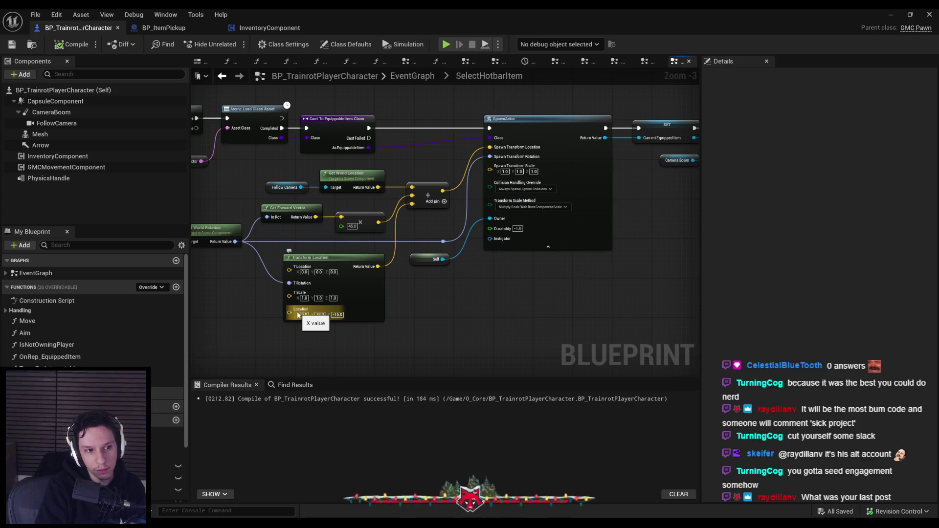
Bring the browser with the Trainrot Trello board back to the front.
mouse_move(172, 522)
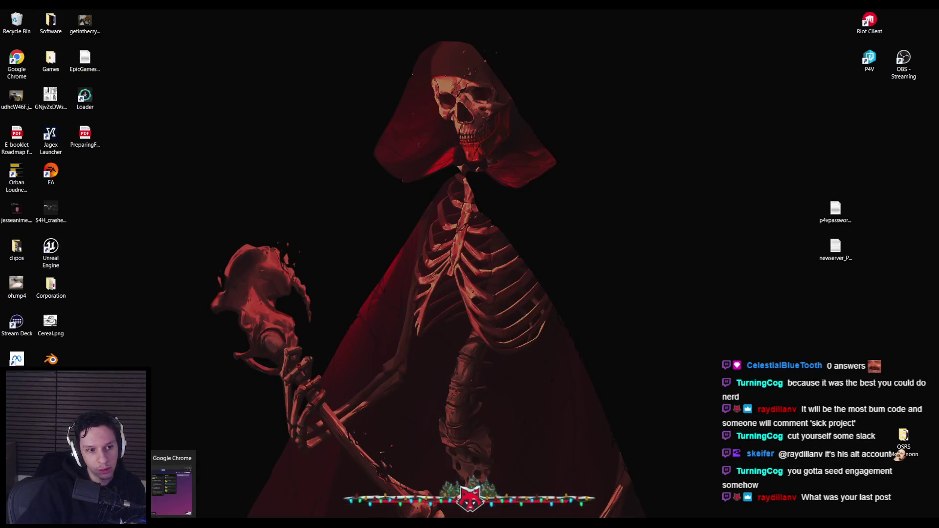
left_click(172, 489)
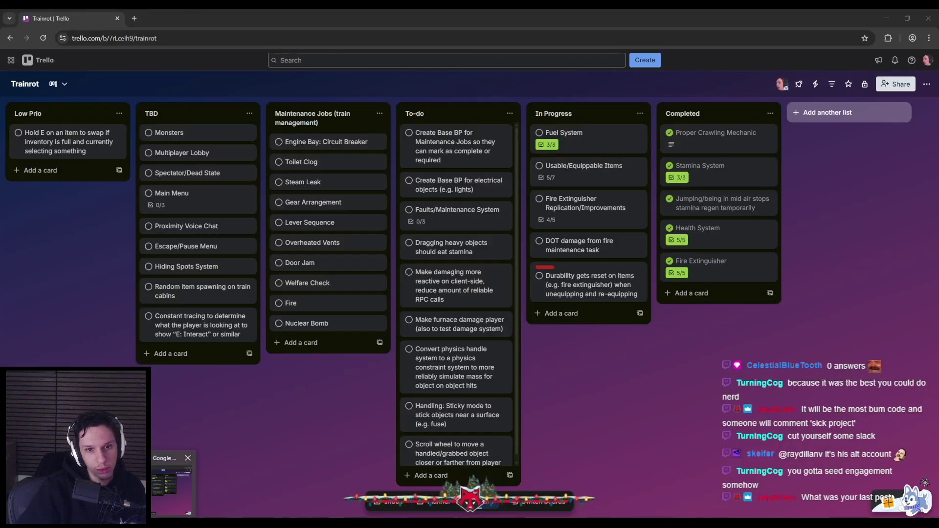
Open the 'Update on products generated with AI' forum thread and expand its quoted post.
key("alt+Tab")
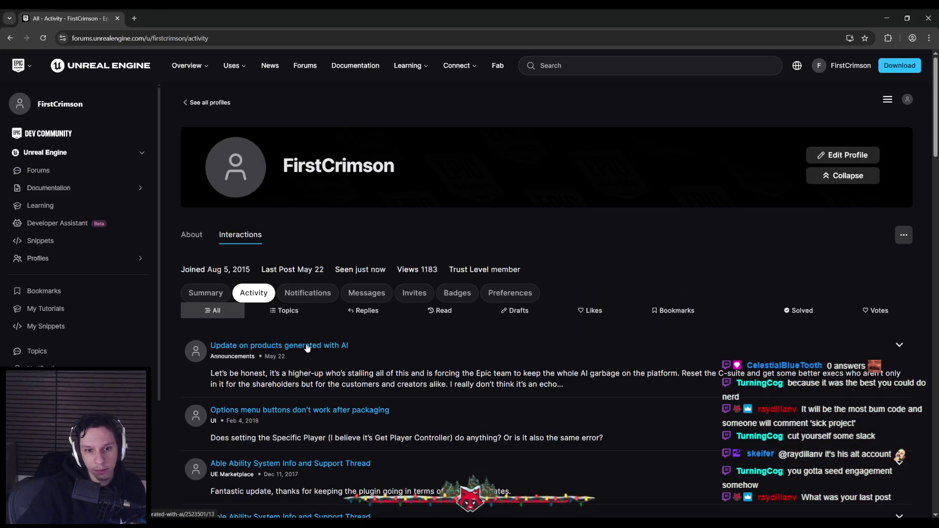
left_click(310, 347)
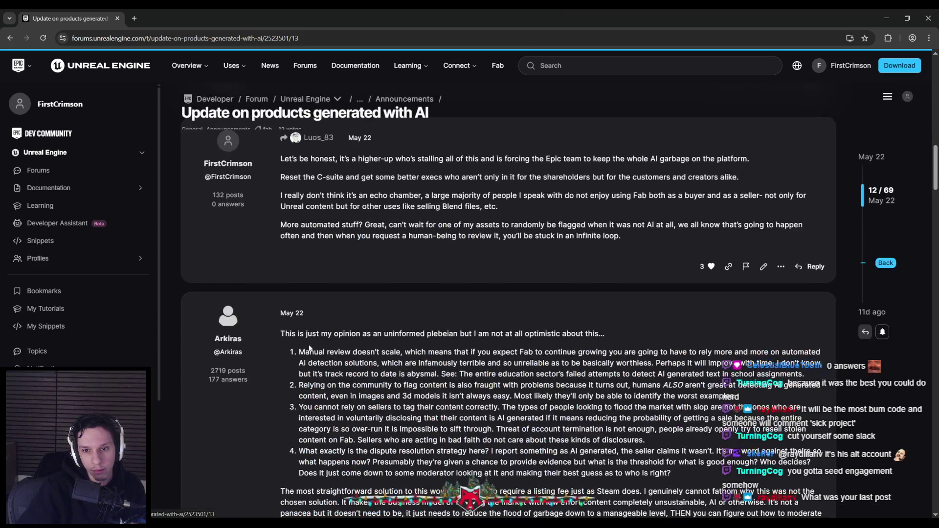
scroll(271, 335, "up", 1)
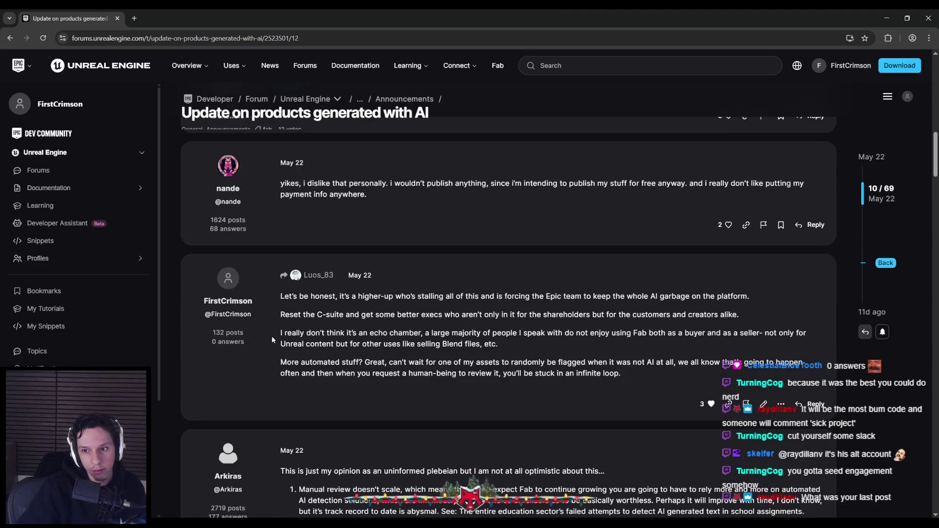
scroll(271, 335, "up", 1)
scroll(272, 335, "down", 1)
scroll(271, 336, "up", 1)
left_click(314, 321)
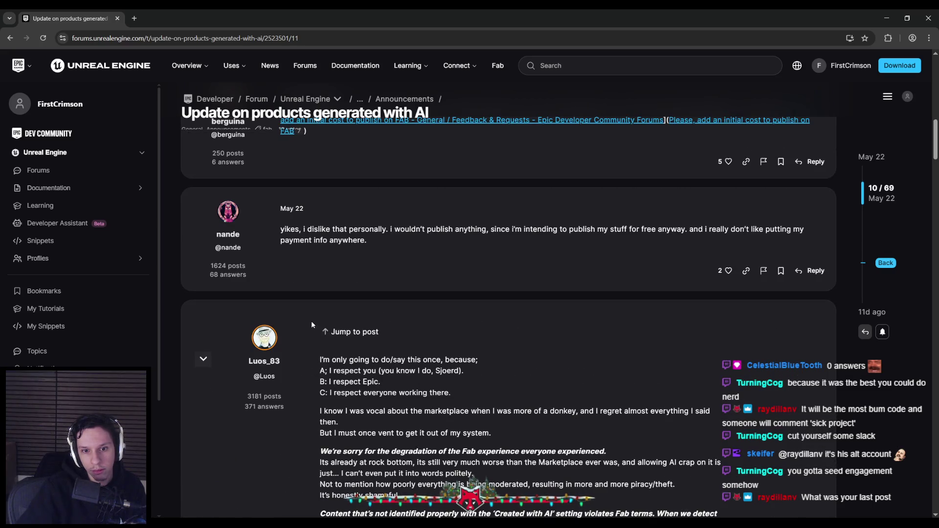
Read through the thread's replies, then return via Trello to the Unreal Blueprint editor.
scroll(311, 324, "down", 2)
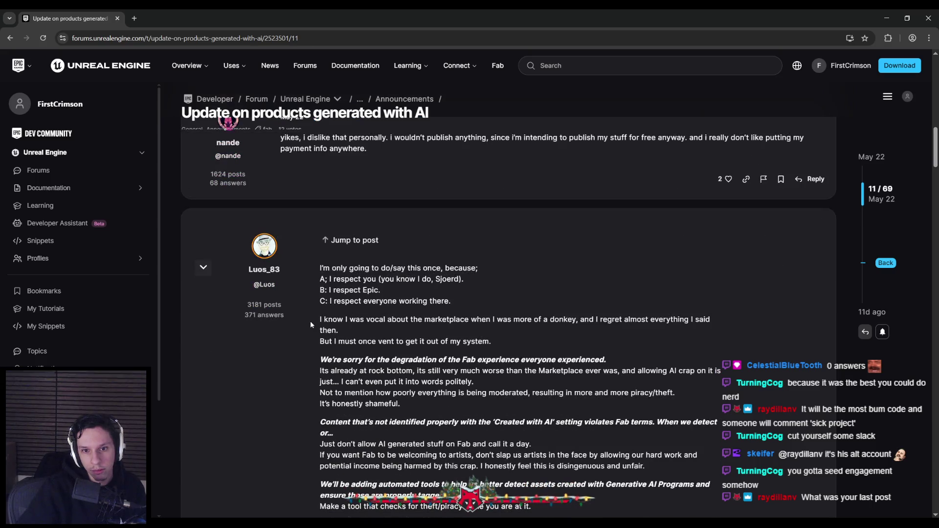
scroll(310, 321, "down", 6)
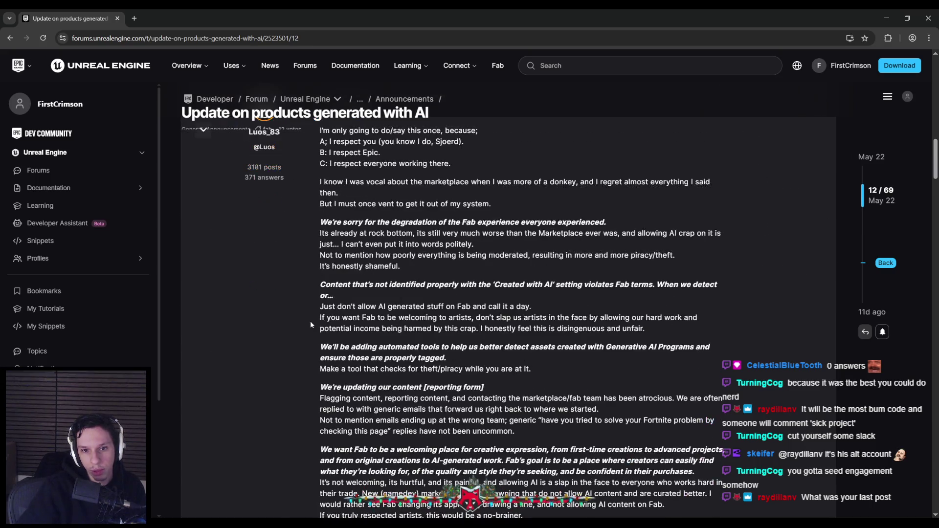
scroll(310, 321, "up", 6)
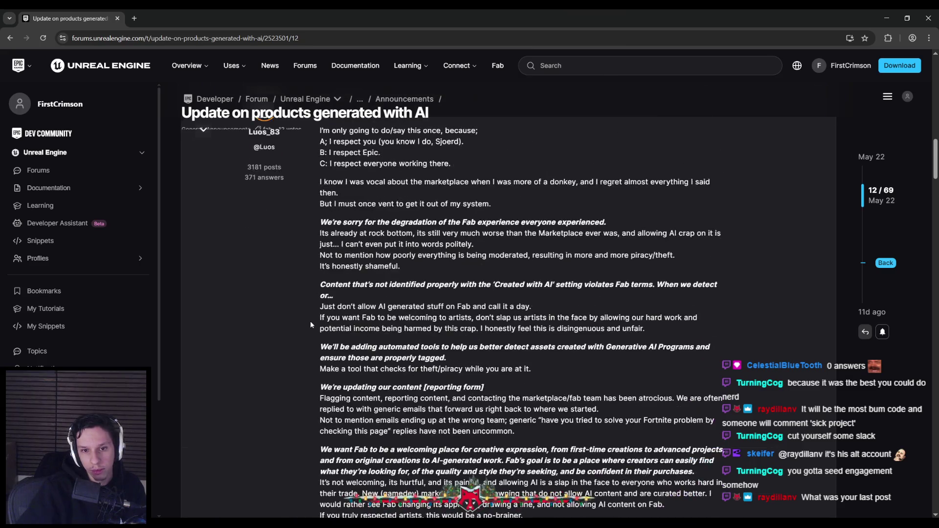
scroll(310, 321, "down", 15)
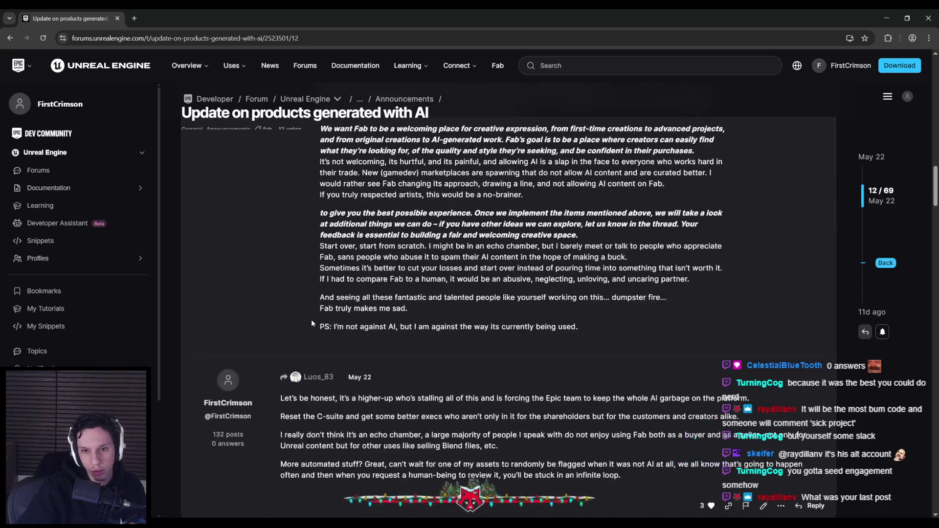
scroll(311, 318, "up", 3)
scroll(270, 369, "down", 1)
scroll(270, 308, "down", 10)
scroll(269, 309, "up", 7)
scroll(268, 306, "up", 3)
key("alt+Tab")
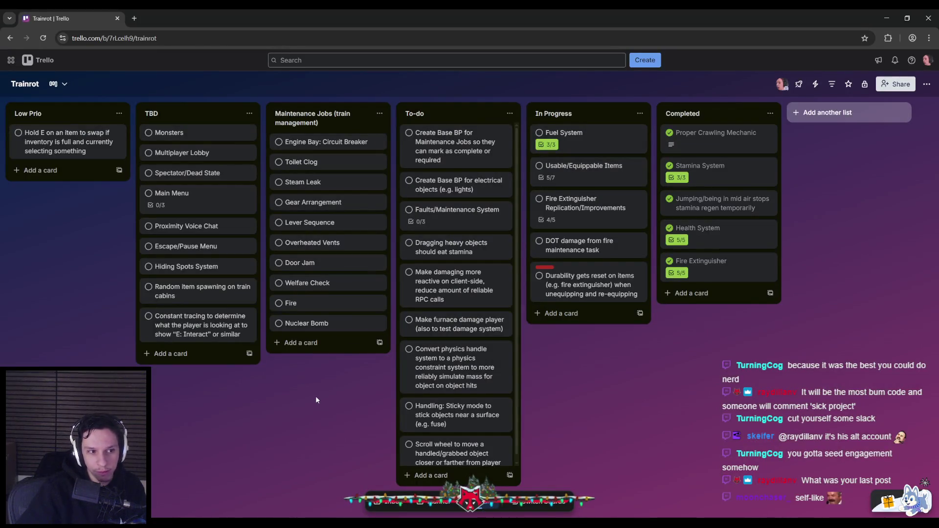
mouse_move(276, 516)
left_click(234, 482)
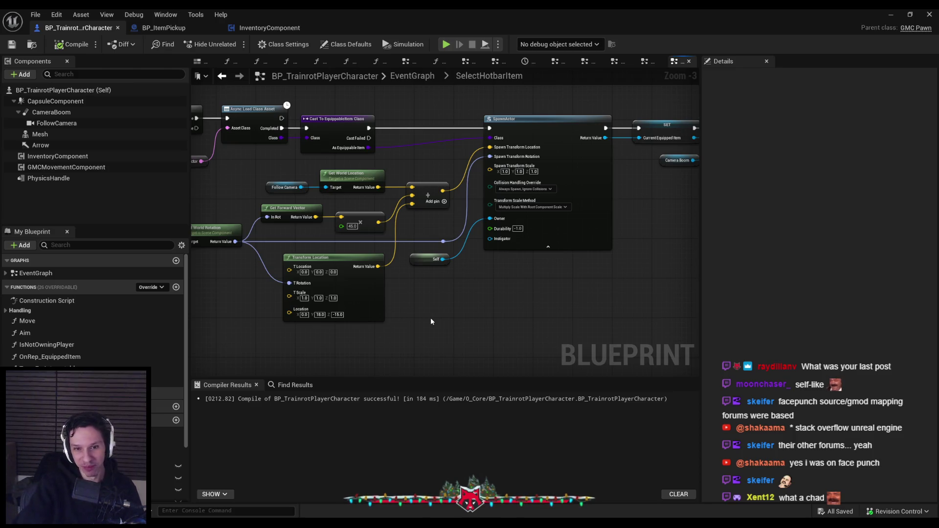
left_click_drag(230, 290, 425, 284)
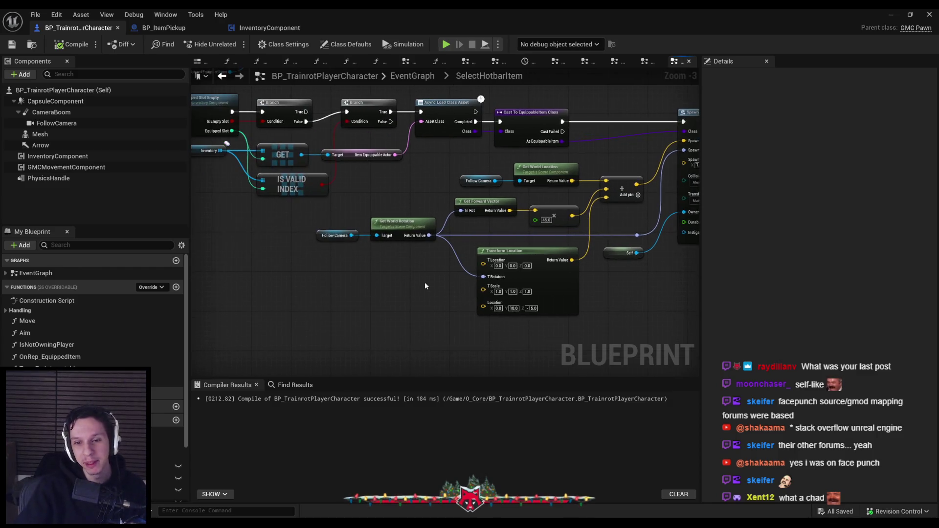
right_click(551, 292)
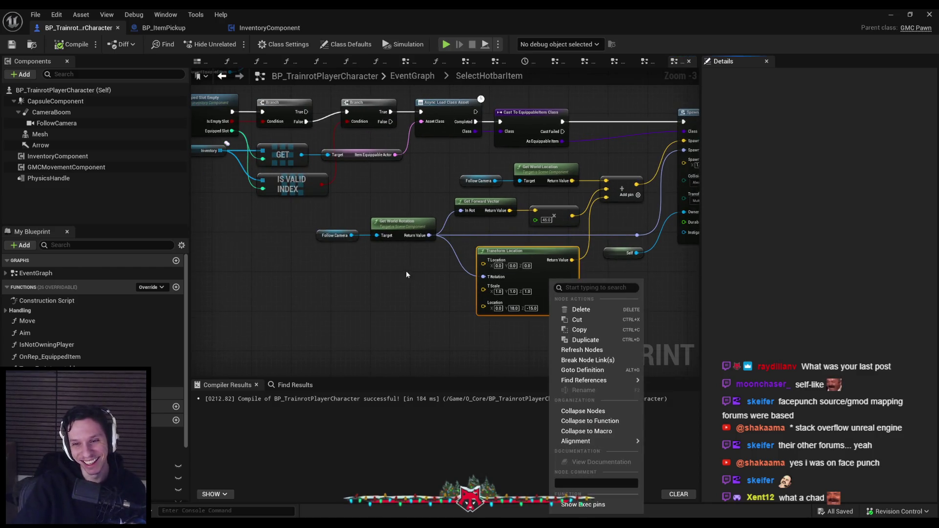
right_click(377, 272)
left_click(261, 311)
scroll(397, 309, "down", 2)
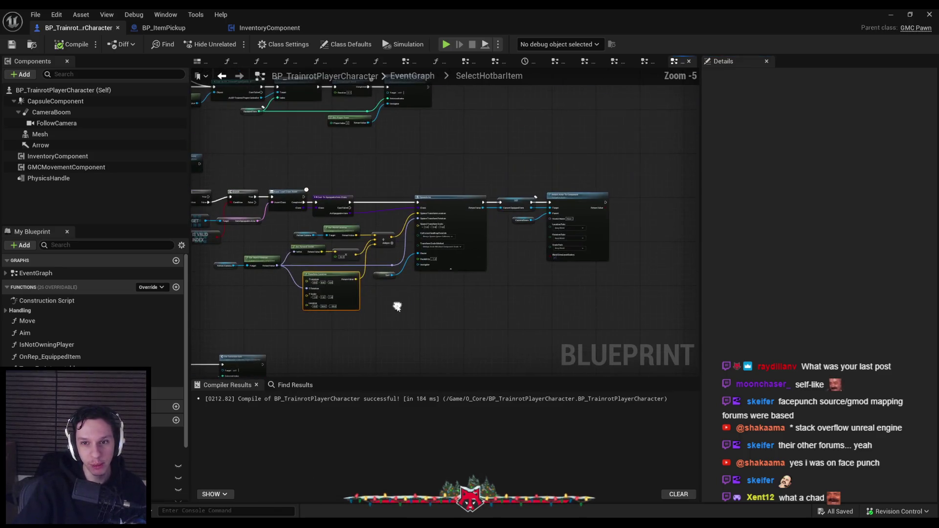
scroll(397, 306, "up", 2)
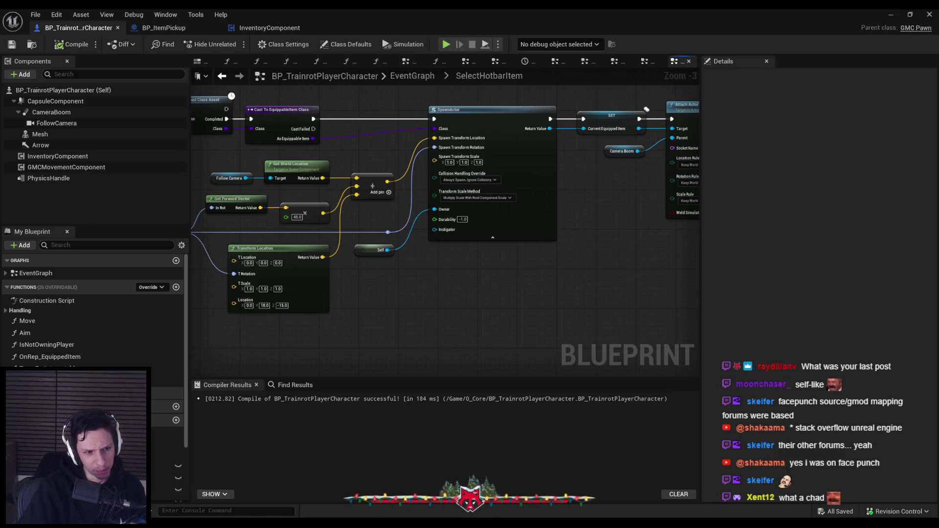
scroll(391, 365, "down", 2)
scroll(396, 297, "up", 3)
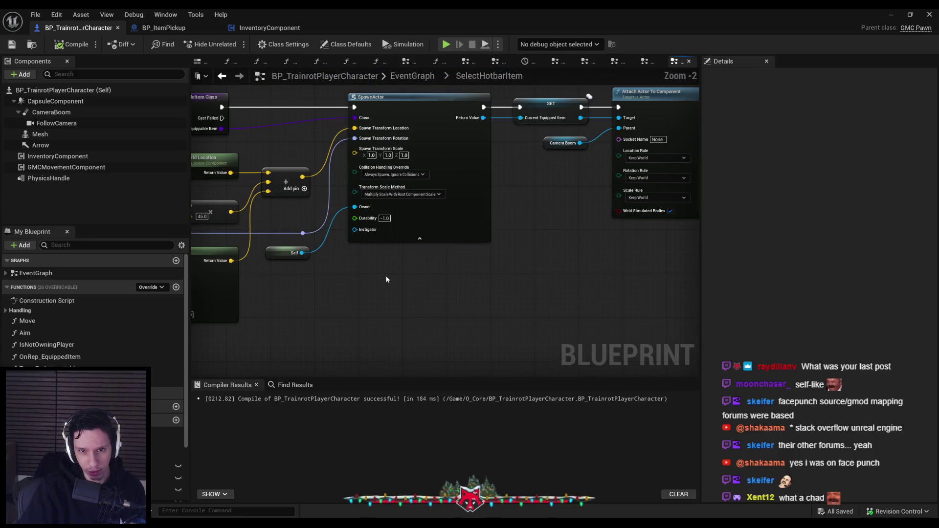
scroll(392, 255, "down", 2)
left_click_drag(327, 310, 519, 303)
scroll(520, 303, "up", 2)
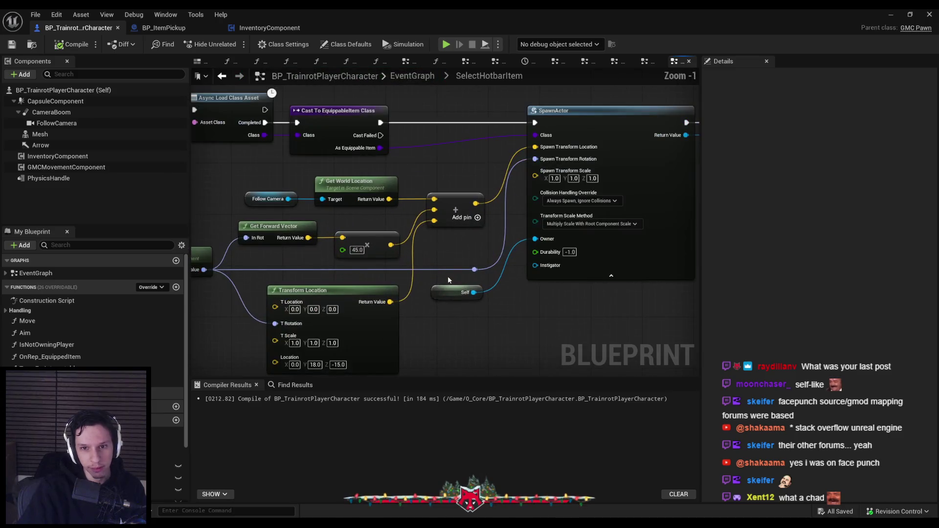
scroll(520, 282, "down", 1)
mouse_move(480, 277)
left_mouse_down()
mouse_move(494, 304)
mouse_move(680, 315)
mouse_move(336, 273)
mouse_move(199, 298)
mouse_move(383, 272)
left_mouse_up()
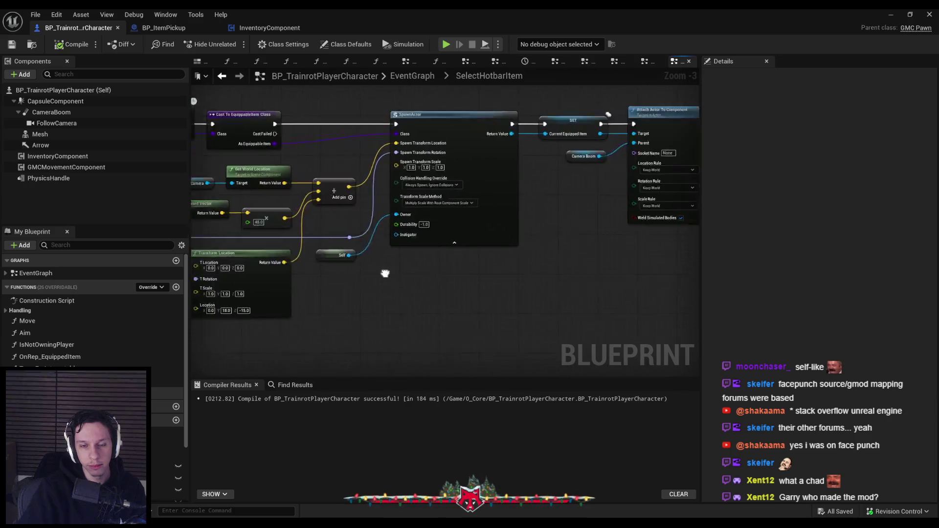
scroll(482, 264, "up", 2)
scroll(357, 303, "down", 1)
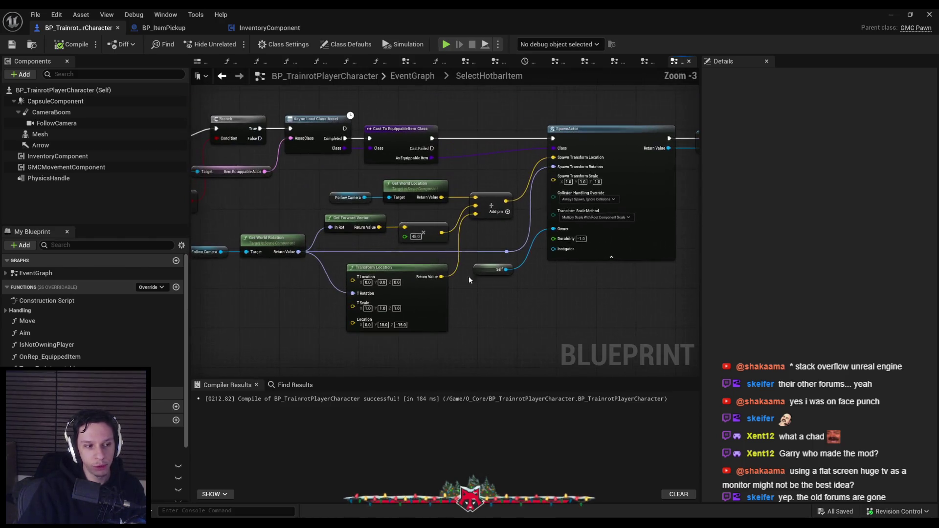
scroll(357, 232, "up", 2)
scroll(486, 272, "down", 2)
scroll(418, 273, "up", 1)
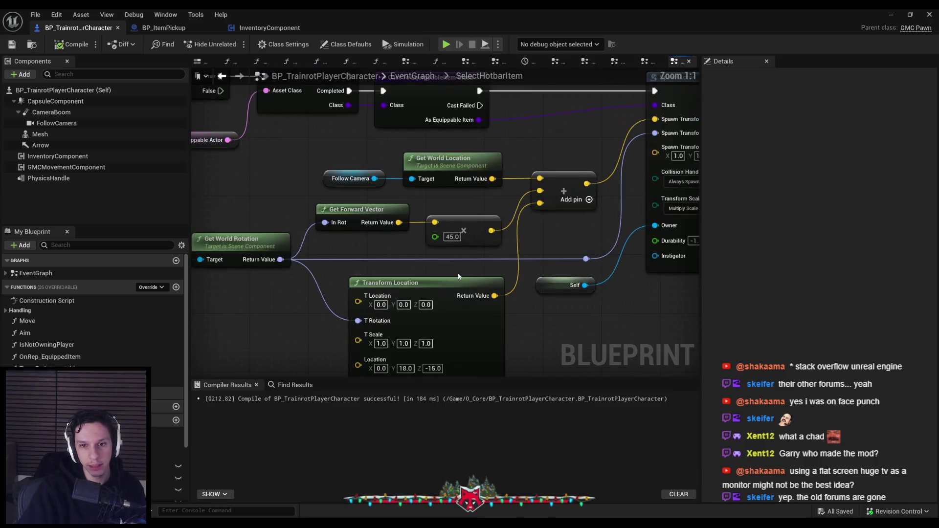
left_click_drag(418, 273, 402, 278)
scroll(441, 304, "down", 1)
left_click_drag(441, 305, 330, 289)
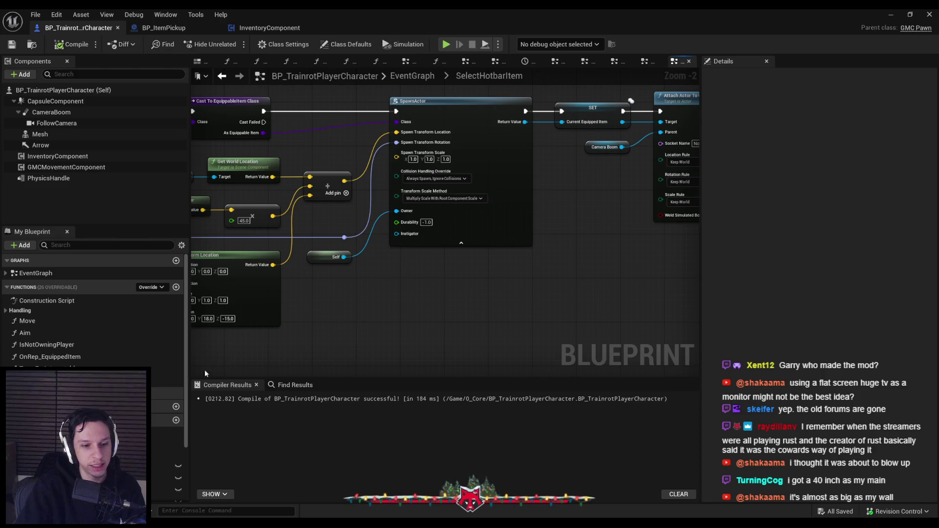
mouse_move(172, 522)
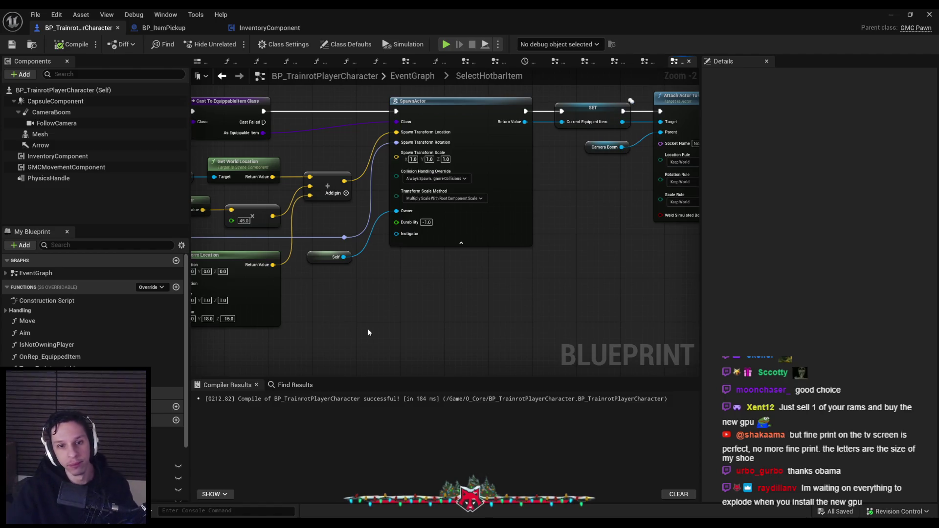
scroll(370, 327, "down", 1)
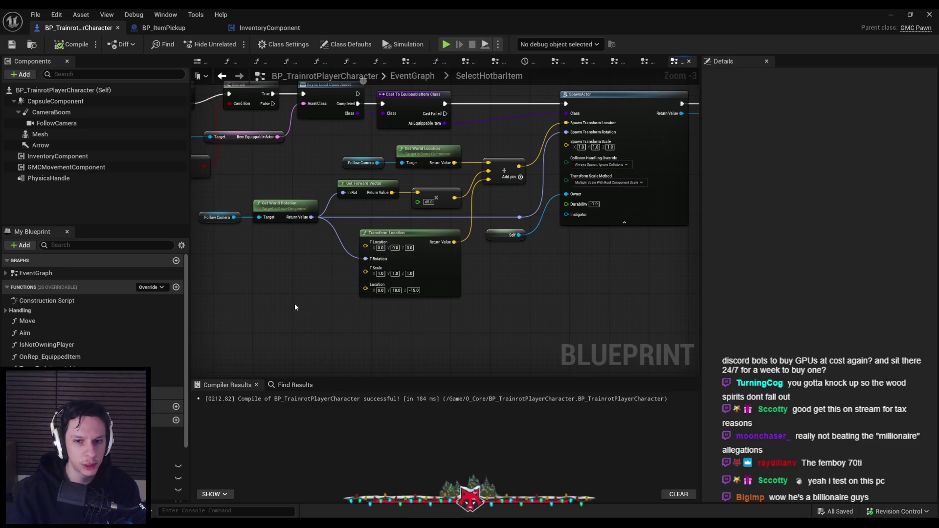
scroll(304, 298, "down", 2)
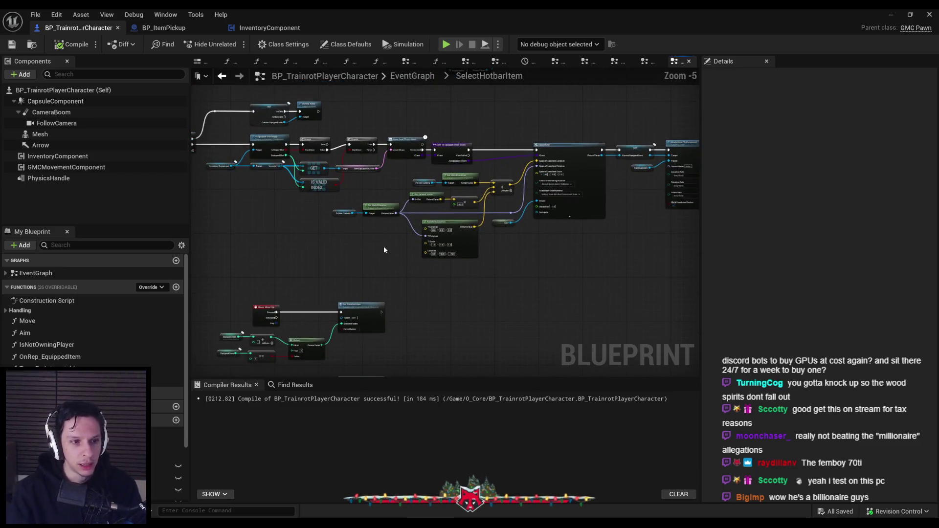
scroll(383, 245, "up", 3)
scroll(378, 247, "down", 1)
scroll(348, 236, "up", 1)
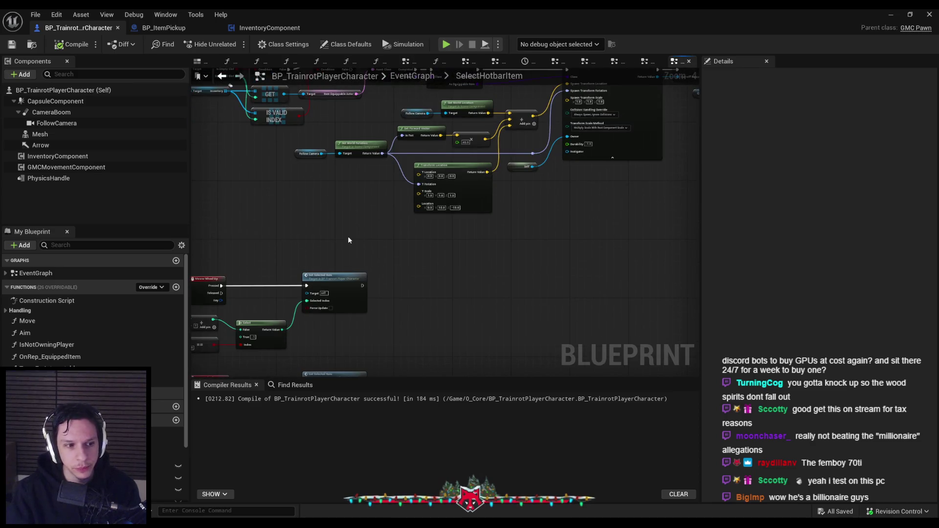
scroll(350, 186, "up", 1)
scroll(349, 190, "down", 2)
scroll(495, 196, "up", 2)
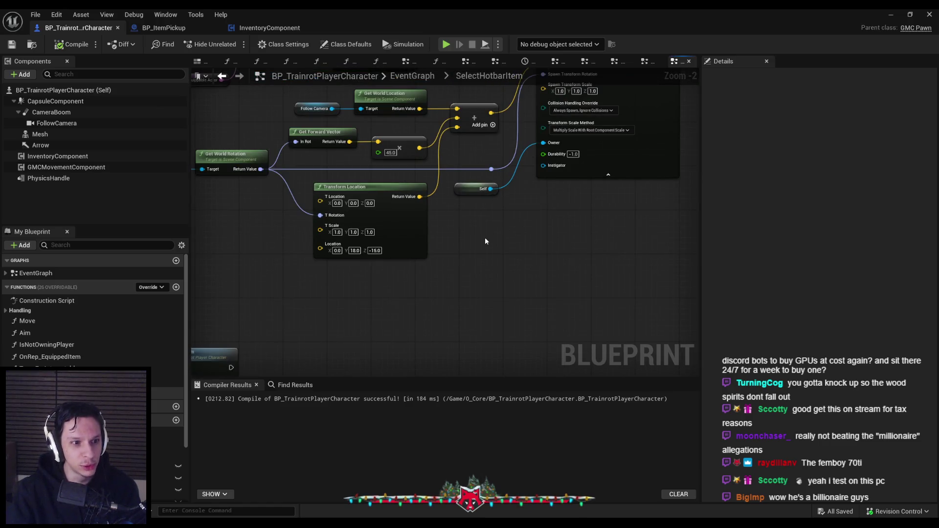
scroll(486, 236, "down", 1)
left_click_drag(485, 237, 512, 244)
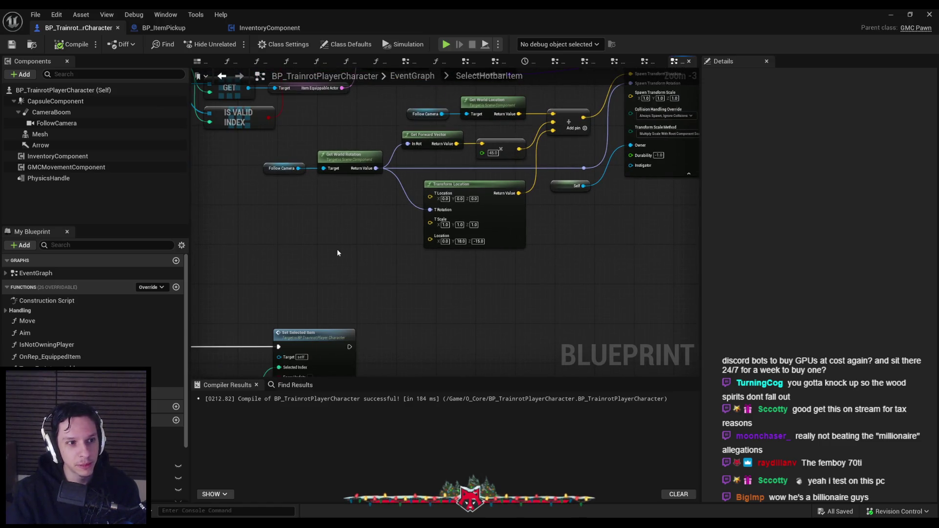
left_click_drag(411, 274, 459, 297)
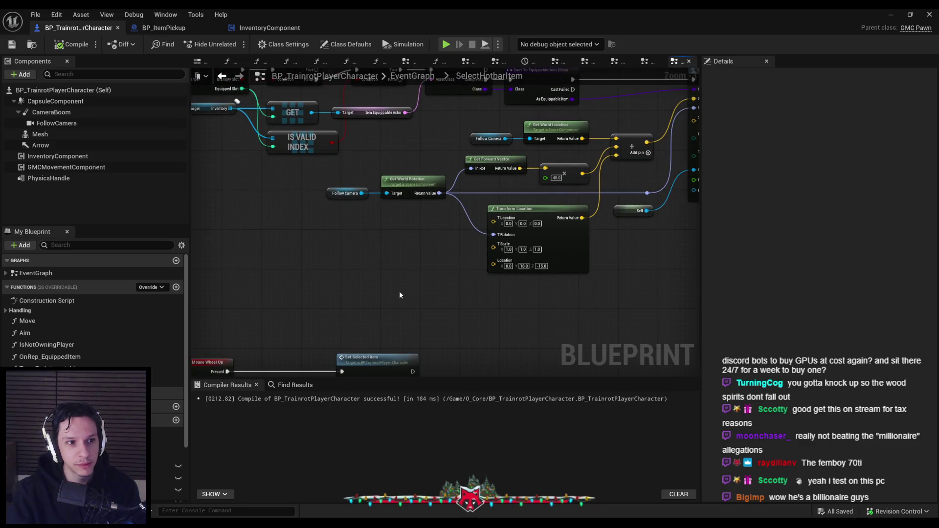
mouse_move(399, 291)
left_mouse_down()
mouse_move(377, 266)
mouse_move(304, 264)
mouse_move(300, 281)
left_mouse_up()
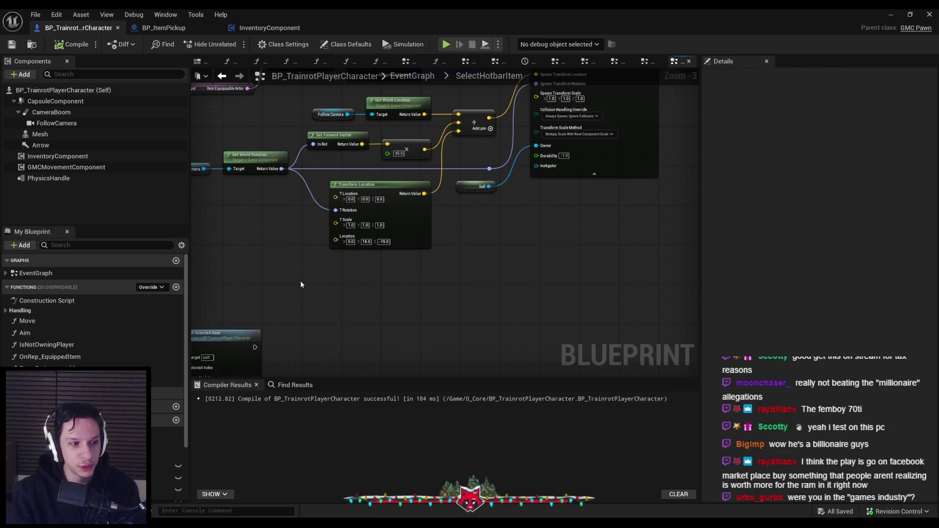
left_click_drag(394, 286, 406, 279)
scroll(360, 273, "down", 2)
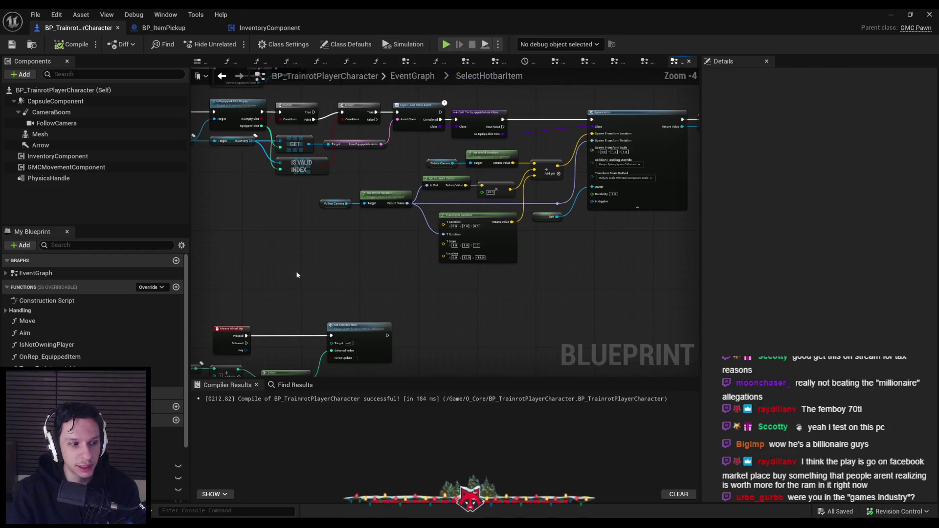
scroll(382, 264, "up", 3)
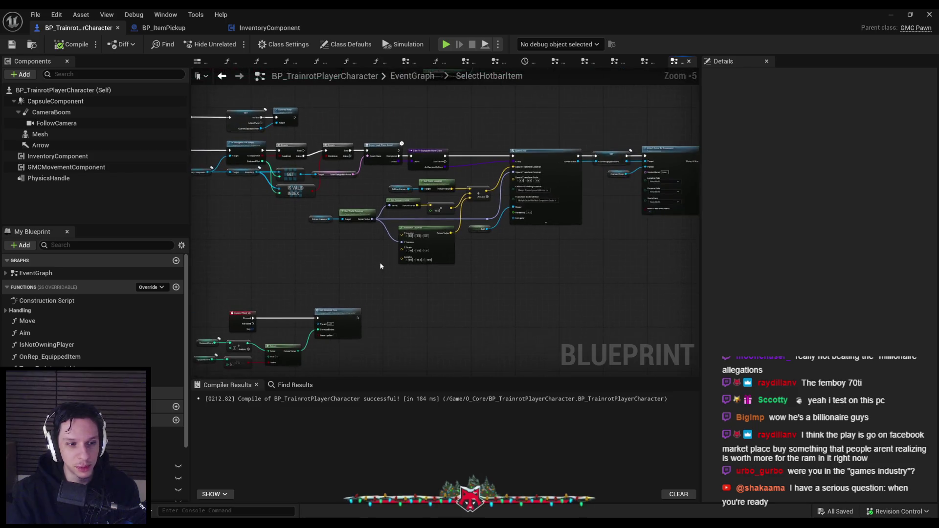
scroll(357, 277, "down", 1)
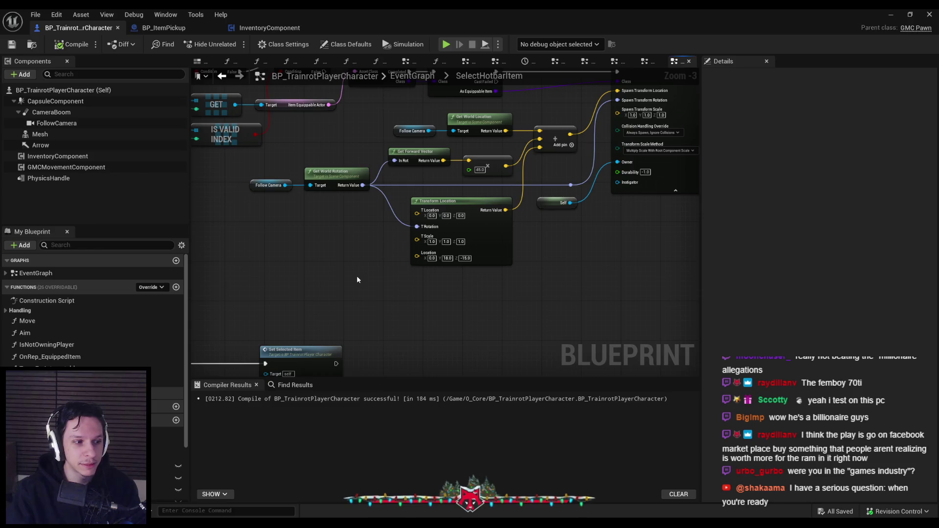
scroll(356, 277, "down", 1)
scroll(327, 239, "up", 3)
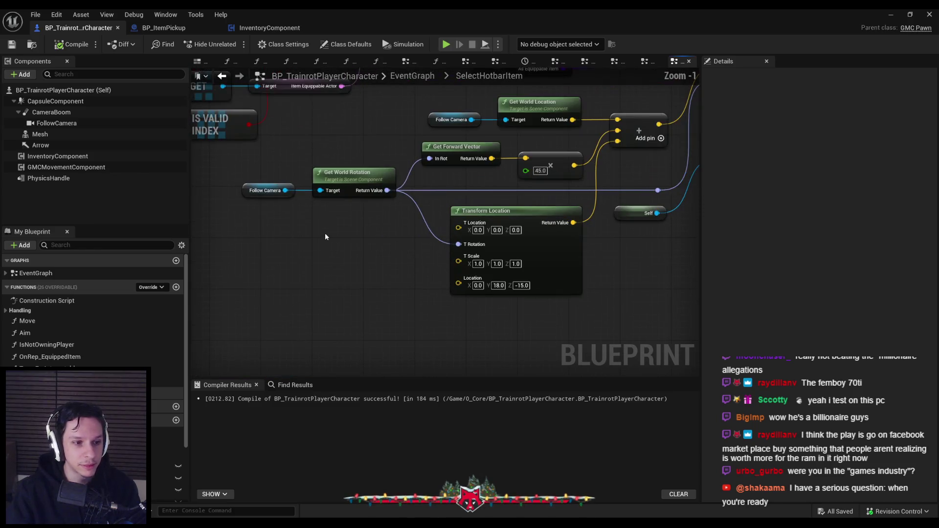
scroll(324, 232, "down", 2)
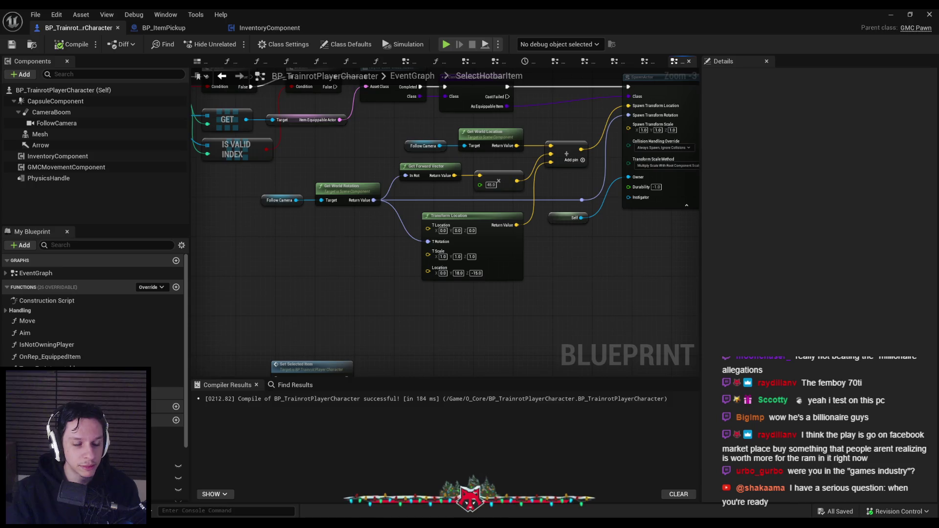
scroll(428, 203, "up", 2)
scroll(428, 203, "down", 2)
scroll(457, 262, "up", 1)
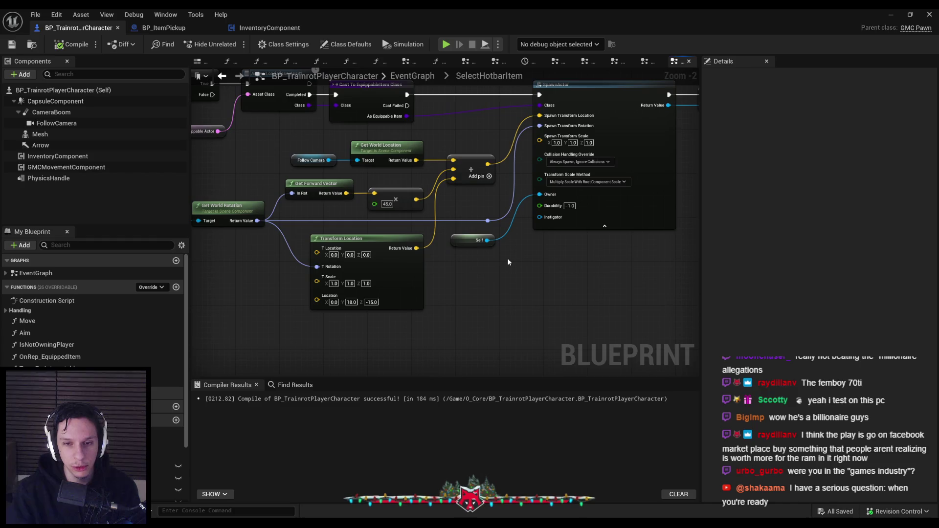
Nudge Transform Location up and move the Follow Camera, rotation and Self nodes lower.
left_click_drag(419, 274, 419, 268)
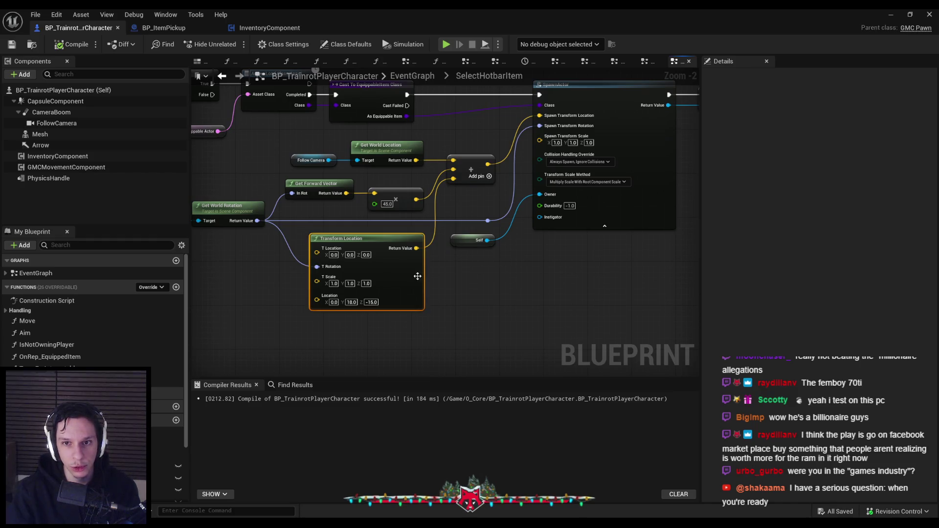
left_click(446, 275)
mouse_move(503, 252)
left_mouse_down()
mouse_move(577, 254)
mouse_move(592, 235)
left_mouse_up()
left_click(585, 223)
left_click(572, 243, "ctrl")
left_click(323, 209, "ctrl")
left_click(247, 224, "ctrl")
mouse_move(585, 224)
left_mouse_down()
mouse_move(584, 322)
mouse_move(555, 253)
left_mouse_up()
left_click(425, 221, "ctrl")
left_click(448, 266)
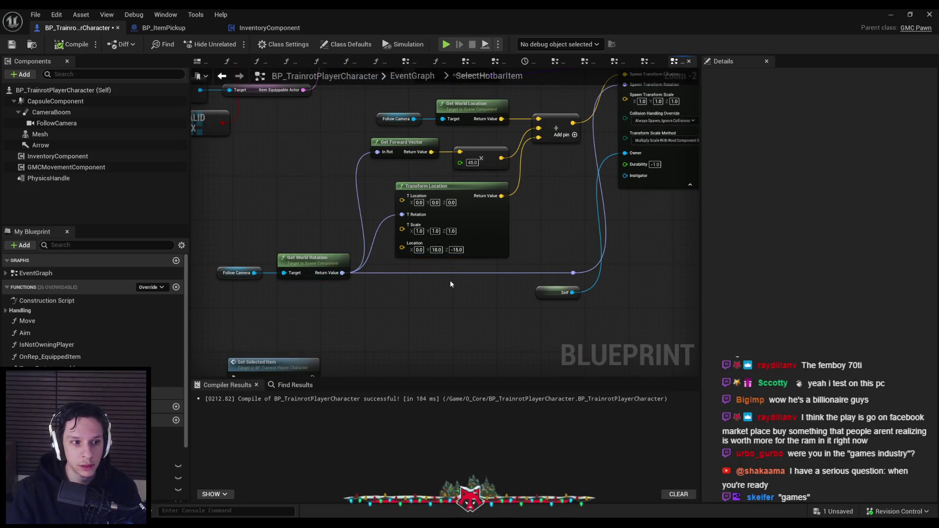
Add a reroute on the camera rotation wire and align Transform Location with it and the 45.0 multiply node.
left_click_drag(234, 224, 378, 296)
double_click(401, 273)
left_click(425, 244, "ctrl")
key("shift+a")
left_click(422, 301)
left_click_drag(464, 300, 470, 159)
key("shift+d")
left_click_drag(399, 273, 250, 255)
left_click_drag(318, 265, 315, 208)
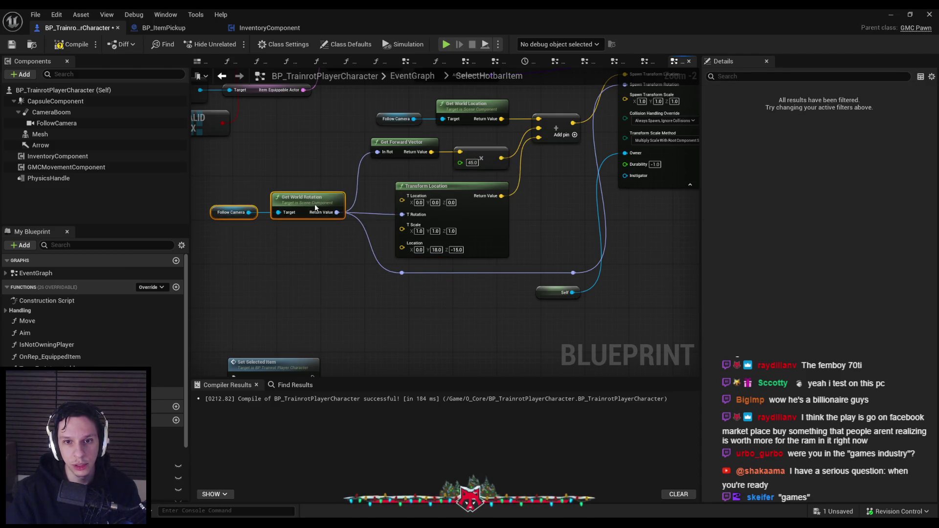
left_click(320, 271)
Compile with F7 and save, then check the Cast and Branch nodes and save again.
key("F7")
key("ctrl+s")
left_click_drag(456, 185, 429, 225)
left_click(421, 245)
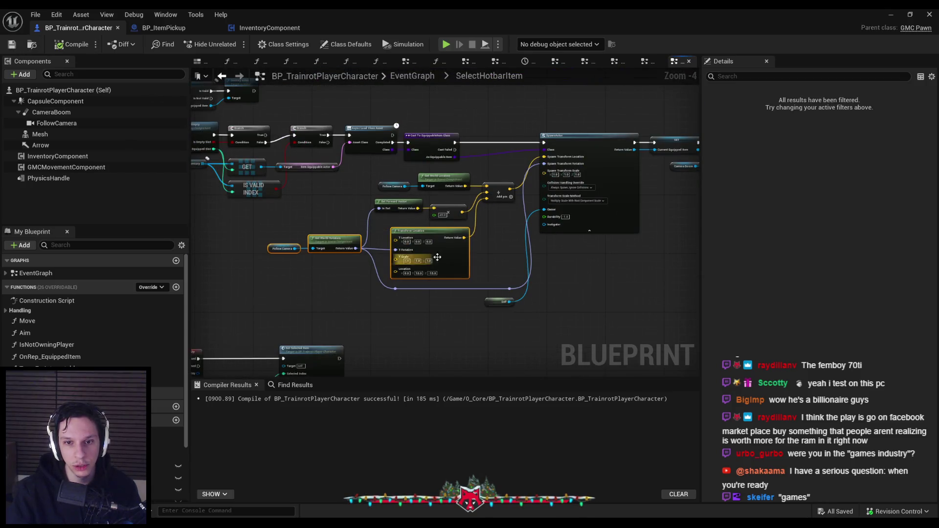
scroll(446, 254, "up", 1)
left_click(499, 266)
key("ctrl+s")
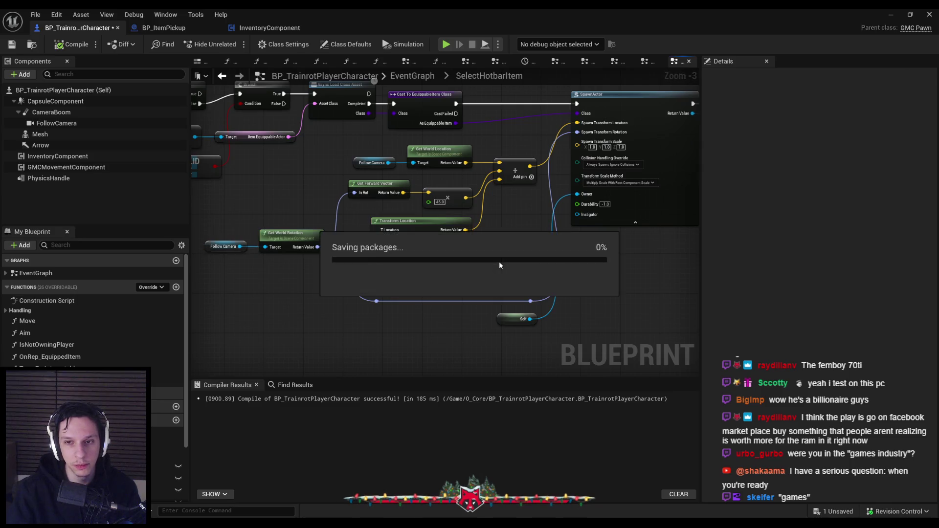
Place the Self node next to SpawnActor's Owner pin, then select SpawnActor to inspect its inputs.
left_click_drag(506, 322, 505, 215)
left_click(510, 237)
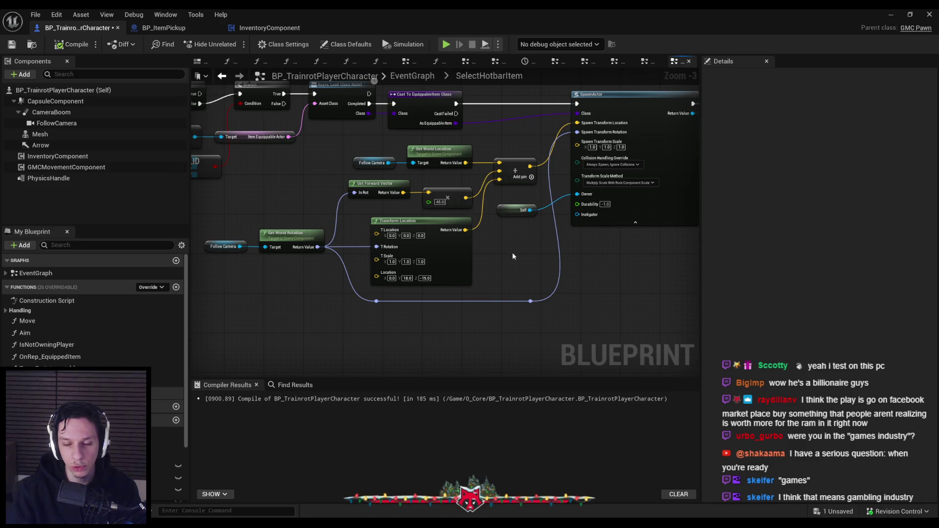
mouse_move(523, 288)
left_mouse_down()
mouse_move(470, 260)
mouse_move(541, 251)
left_mouse_up()
scroll(520, 262, "down", 1)
left_click(541, 201)
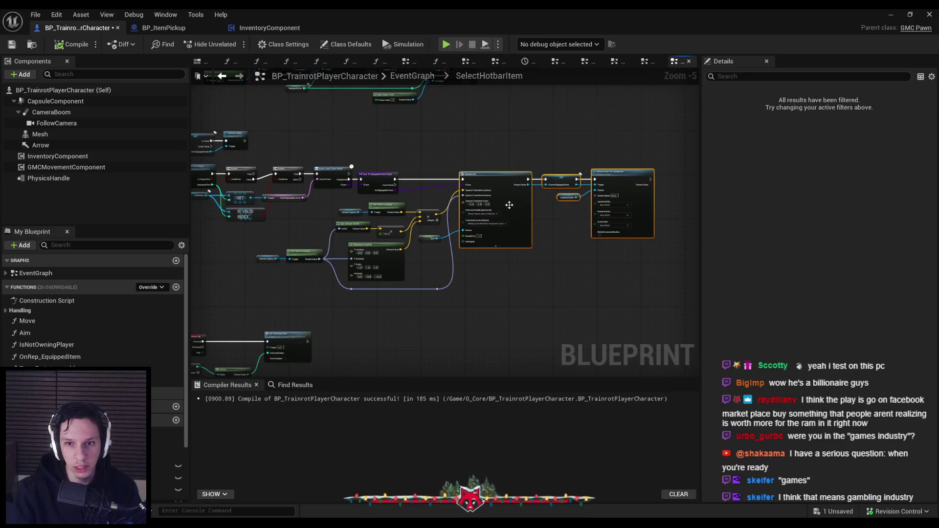
scroll(541, 201, "up", 2)
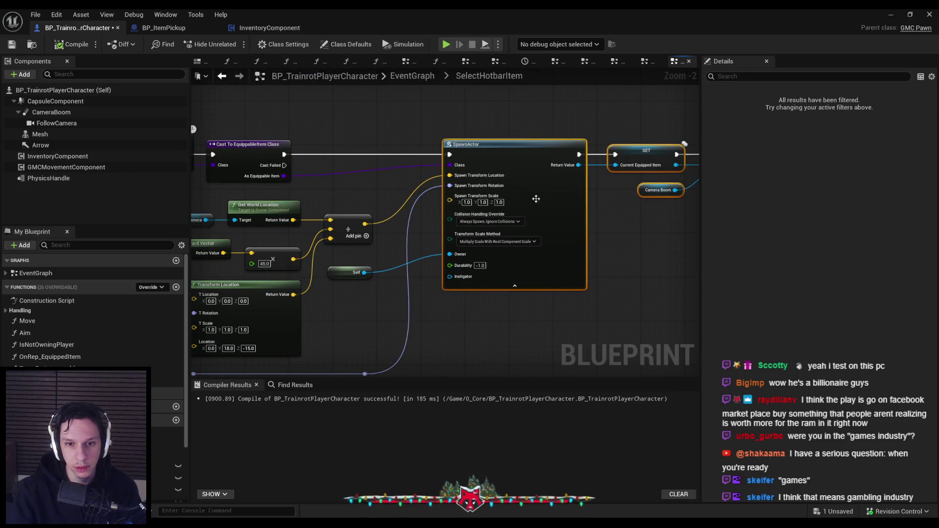
left_click_drag(541, 201, 478, 244)
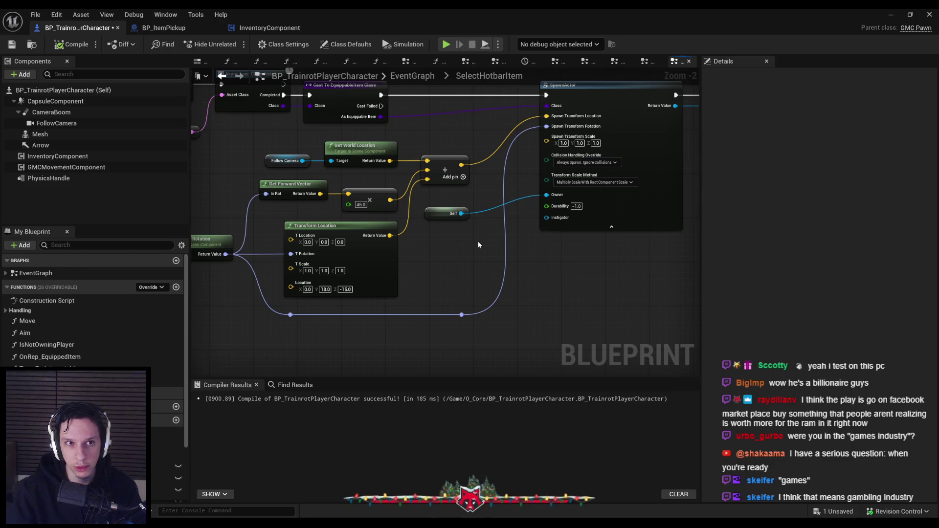
scroll(478, 245, "down", 2)
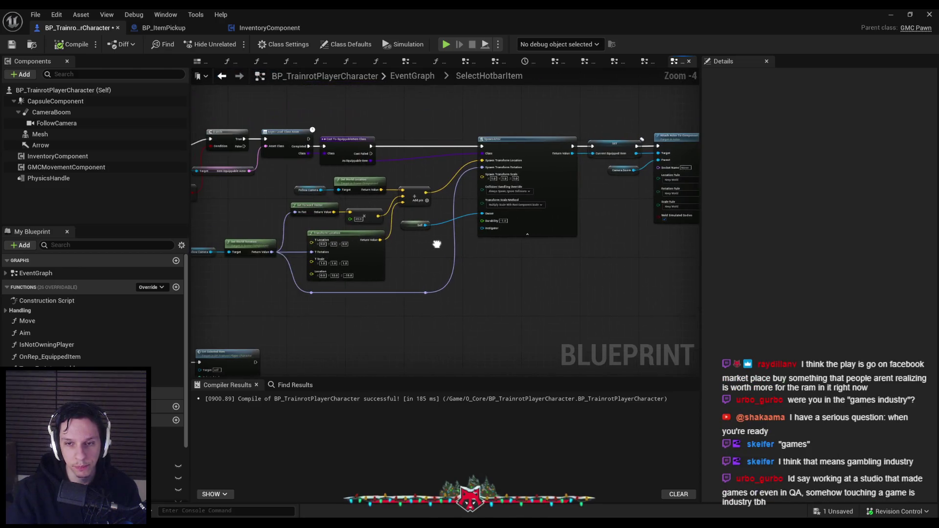
scroll(436, 244, "up", 1)
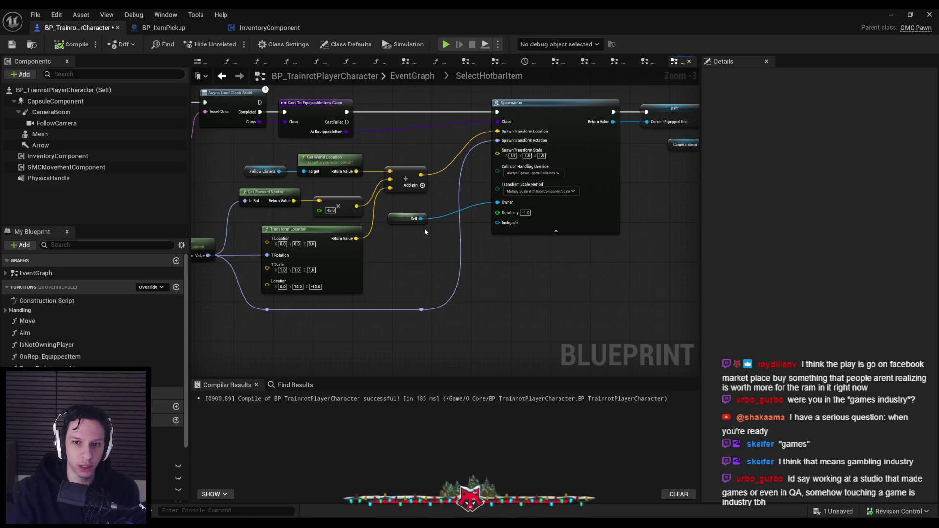
Try straightening the Self wire with Q, undo it, then compile and save BP_TrainrotPlayerCharacter.
scroll(428, 228, "up", 1)
left_click(408, 217)
key("q")
left_click(404, 251)
key("ctrl+z")
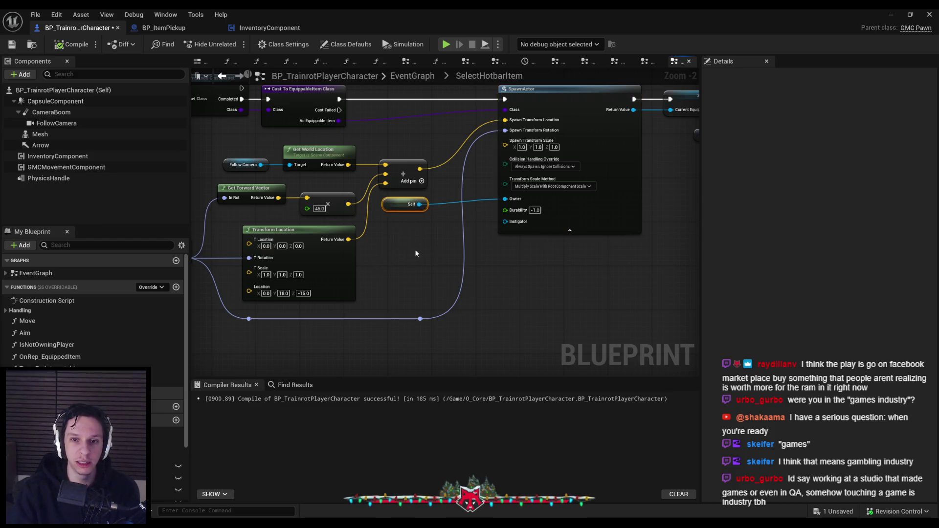
left_click(71, 44)
left_click(13, 45)
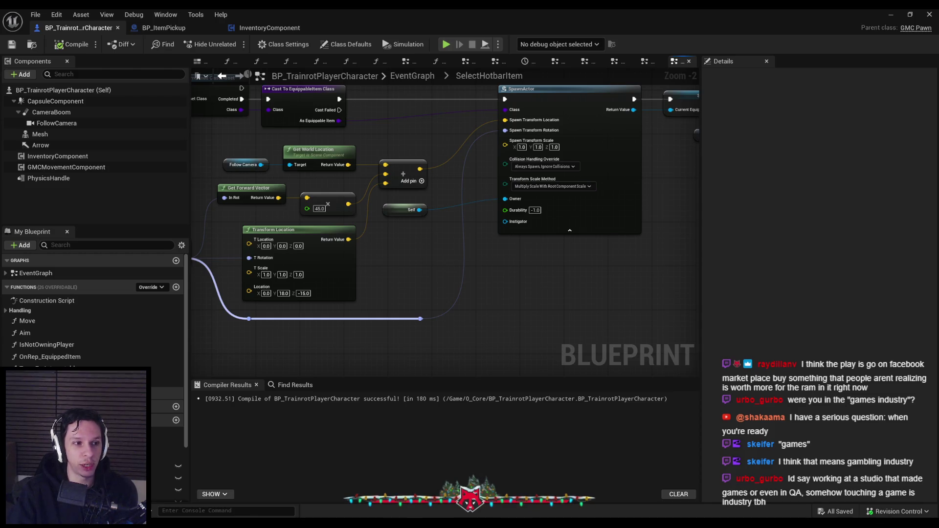
left_click_drag(356, 278, 428, 268)
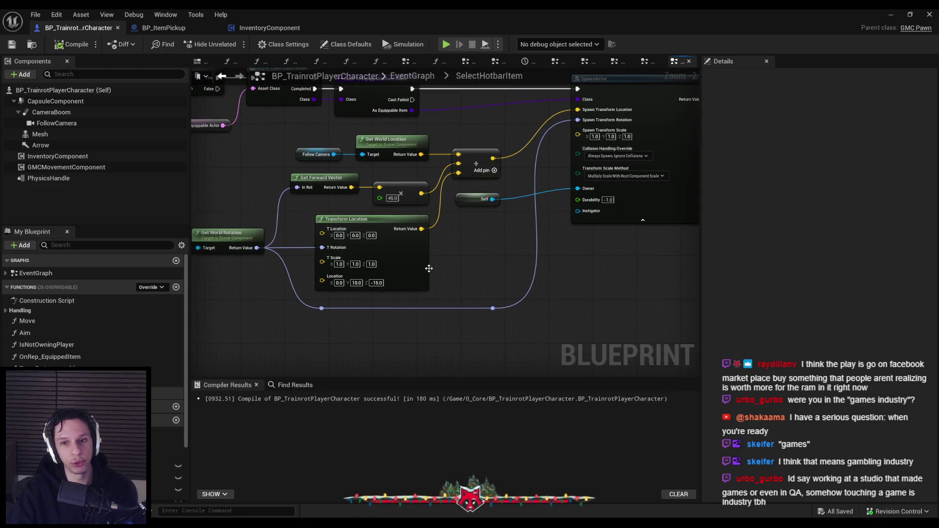
scroll(463, 281, "down", 1)
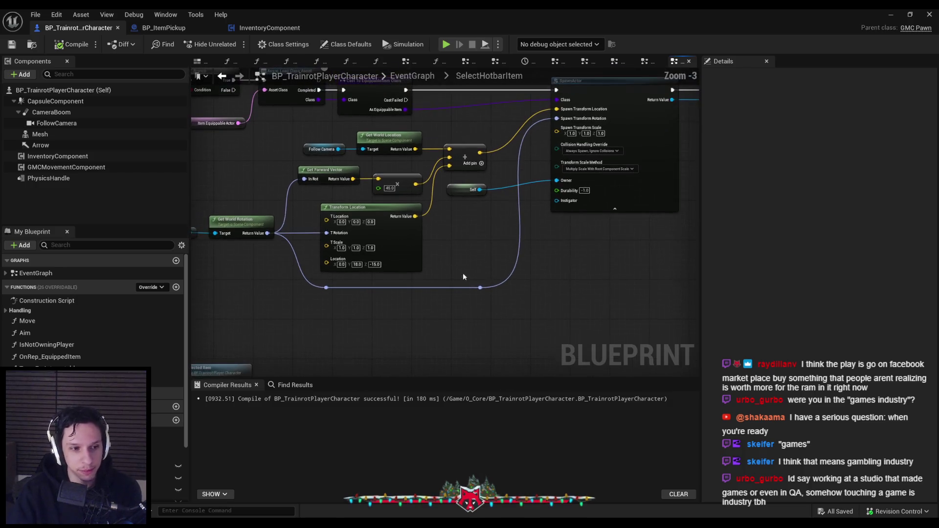
scroll(464, 249, "down", 1)
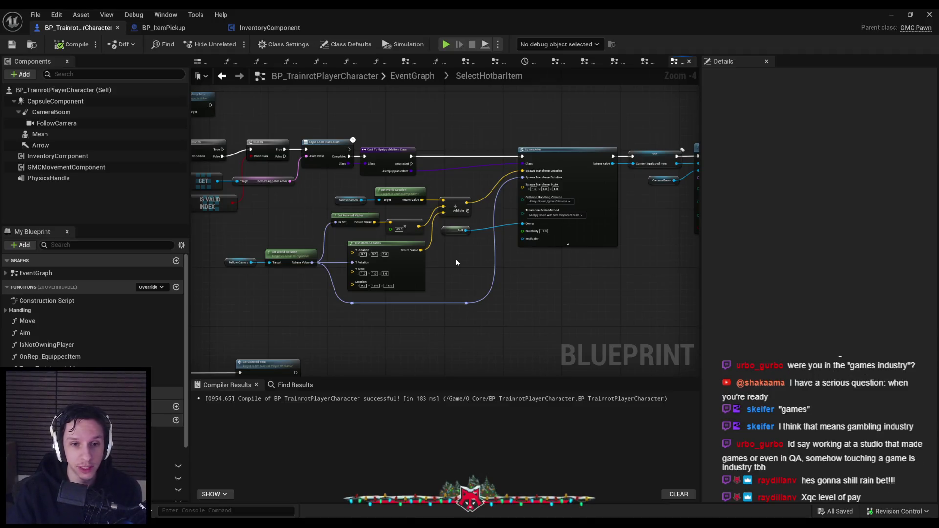
scroll(456, 259, "up", 1)
scroll(457, 276, "up", 1)
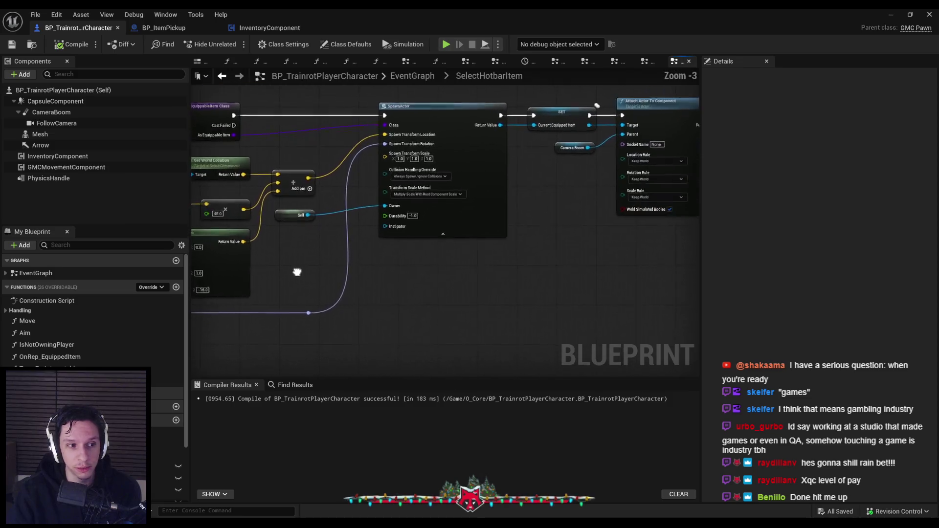
scroll(485, 281, "down", 1)
scroll(516, 279, "up", 1)
scroll(428, 232, "up", 1)
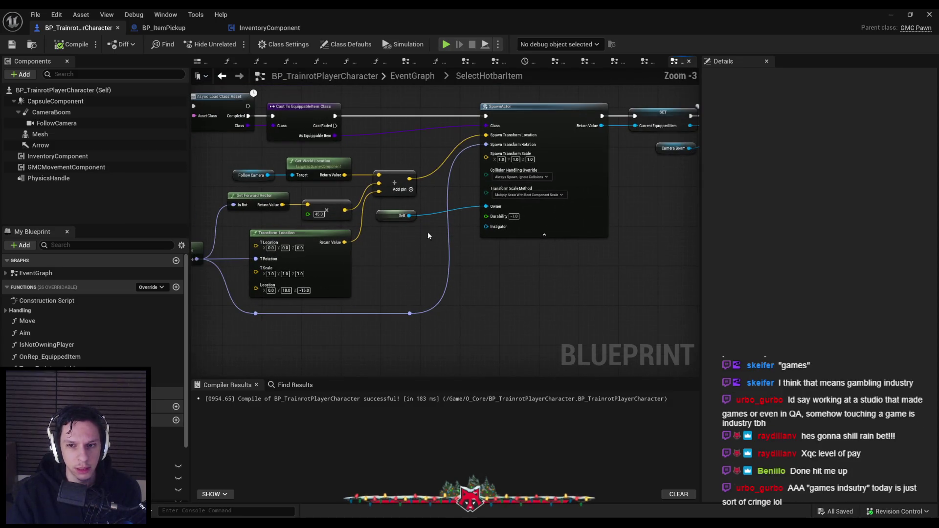
scroll(382, 243, "down", 1)
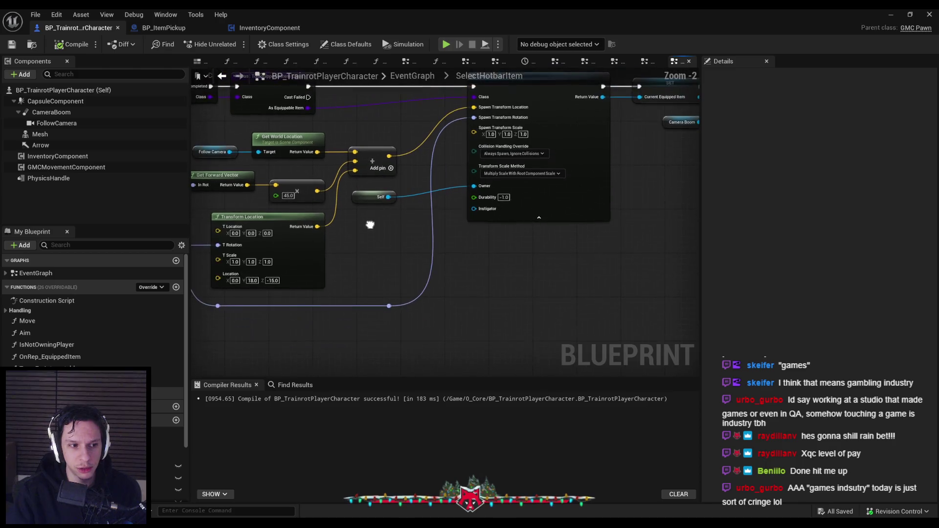
left_click_drag(386, 228, 420, 238)
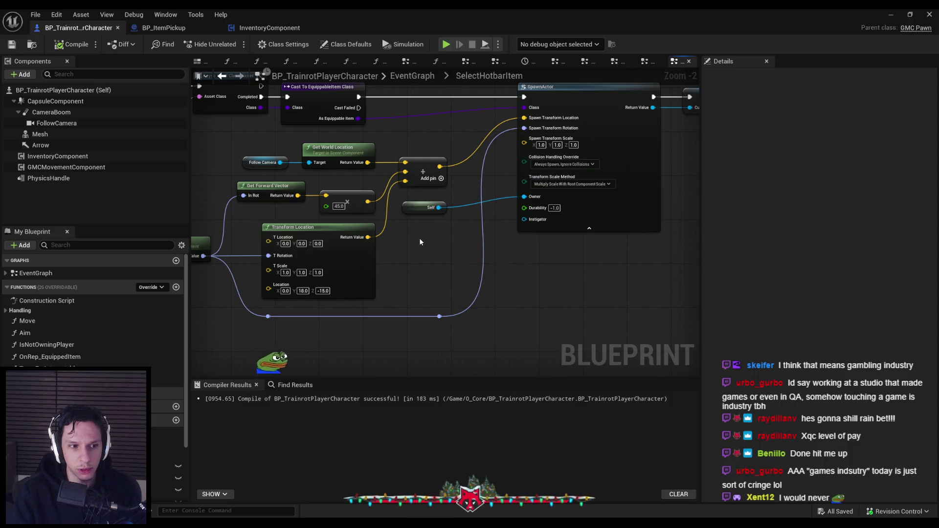
Place the Self node beneath the SpawnActor node and deselect it.
left_click_drag(416, 212, 532, 253)
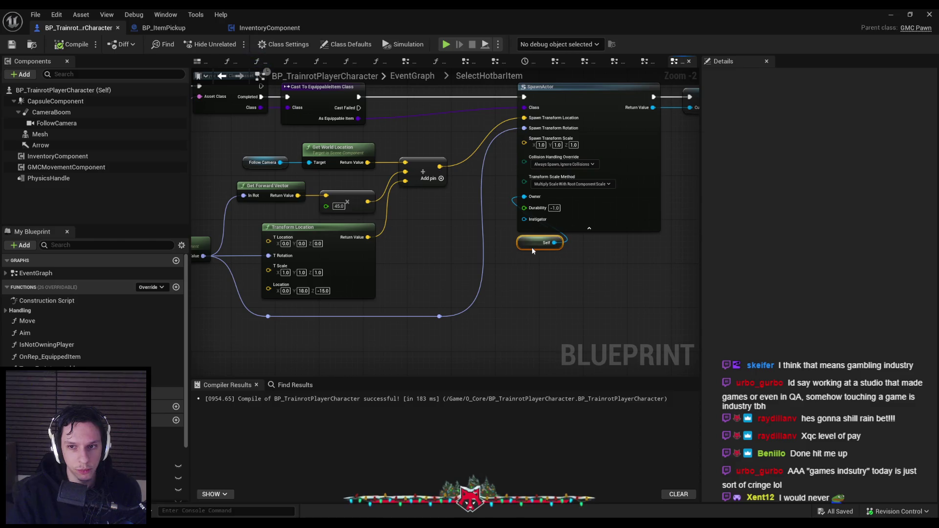
left_click(457, 261)
left_click_drag(456, 261, 326, 257)
Save the BP_TrainrotPlayerCharacter blueprint with Ctrl+S.
scroll(327, 258, "down", 1)
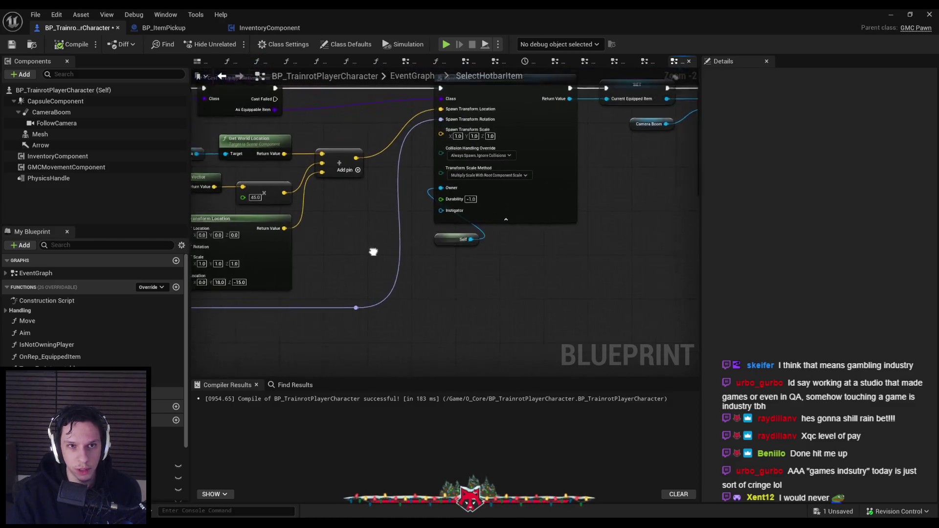
scroll(373, 252, "up", 1)
scroll(391, 260, "down", 1)
key("ctrl+s")
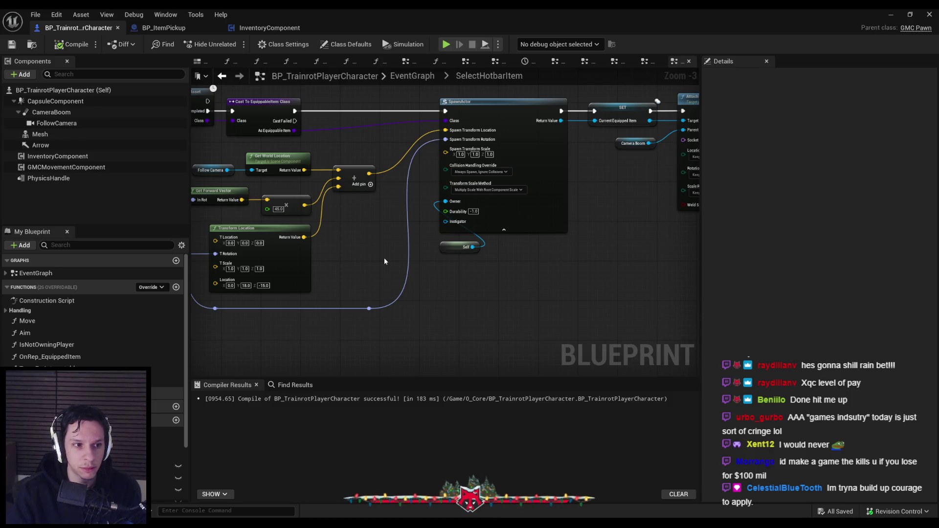
left_click_drag(389, 257, 332, 257)
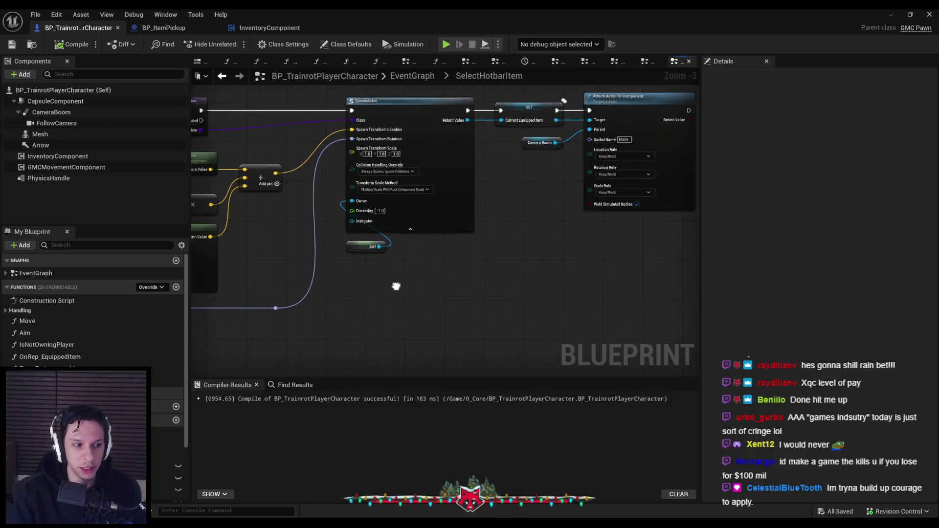
scroll(394, 279, "down", 1)
scroll(486, 239, "up", 1)
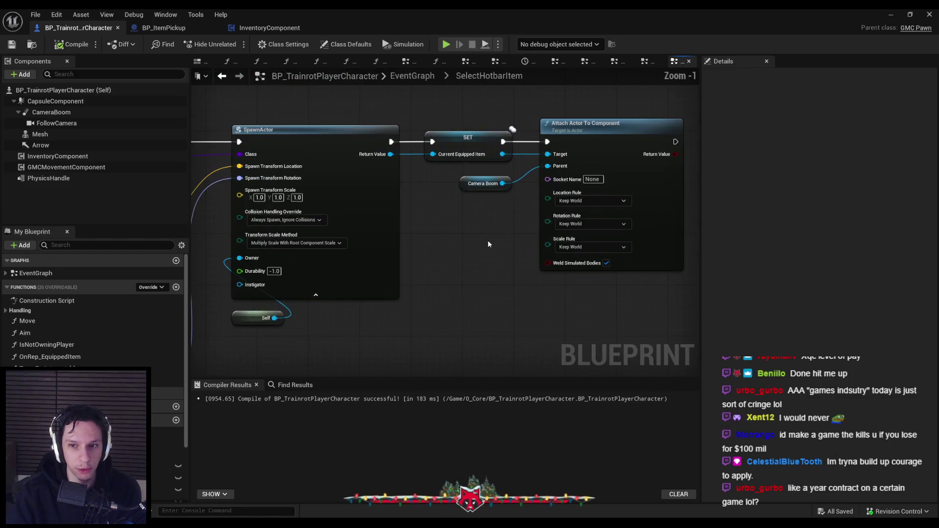
mouse_move(280, 238)
left_mouse_down()
mouse_move(348, 264)
mouse_move(500, 258)
left_mouse_up()
scroll(501, 258, "up", 2)
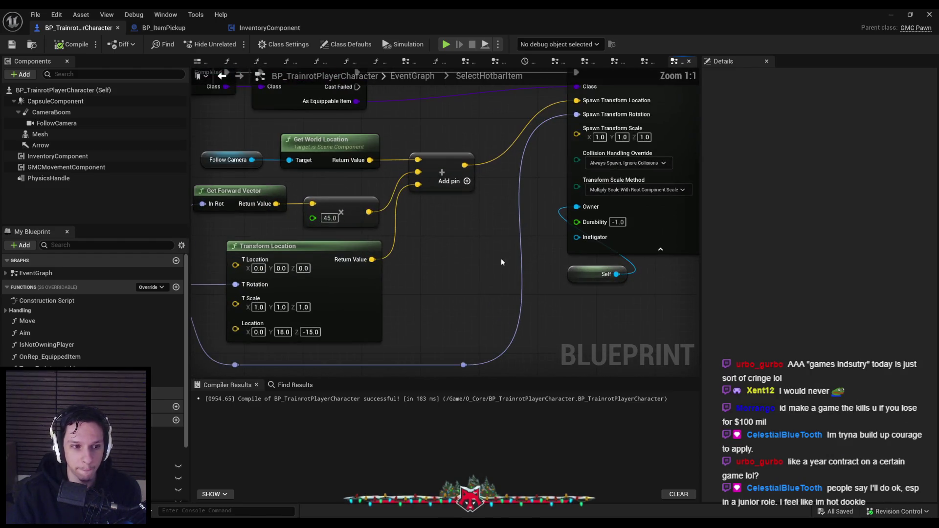
scroll(500, 258, "down", 1)
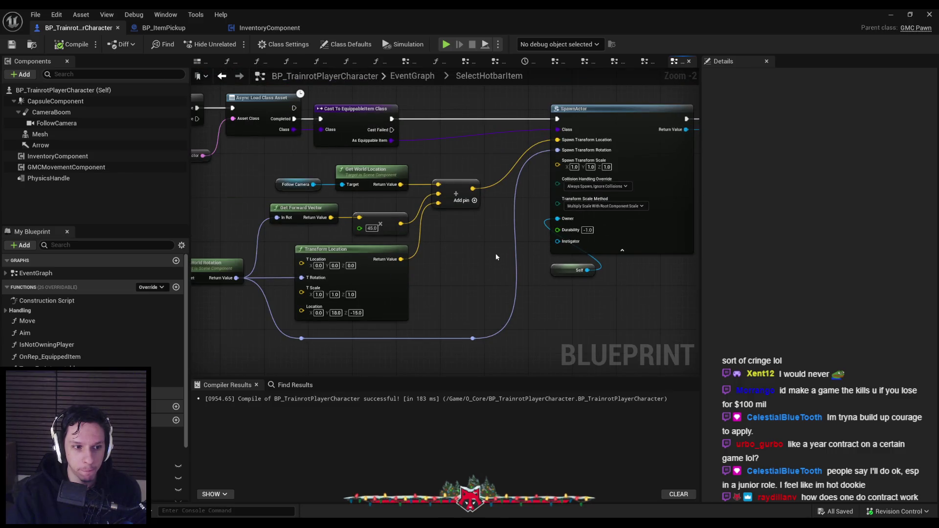
scroll(509, 256, "up", 1)
scroll(489, 277, "down", 1)
mouse_move(489, 277)
left_mouse_down()
mouse_move(330, 234)
mouse_move(410, 296)
left_mouse_up()
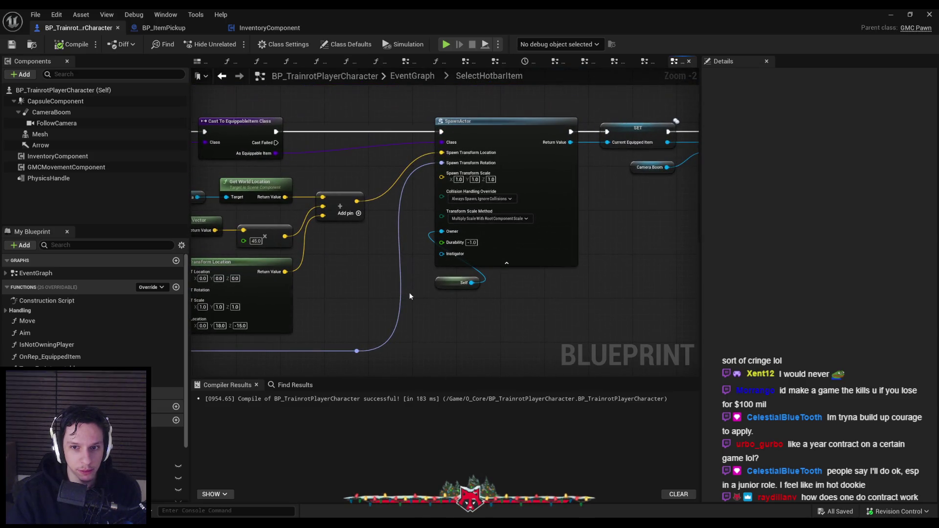
scroll(410, 296, "up", 2)
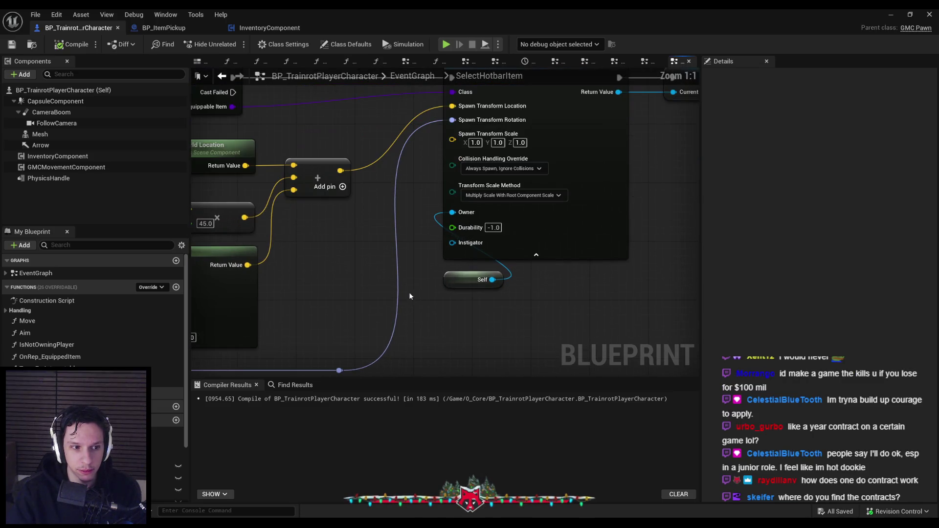
scroll(379, 295, "down", 3)
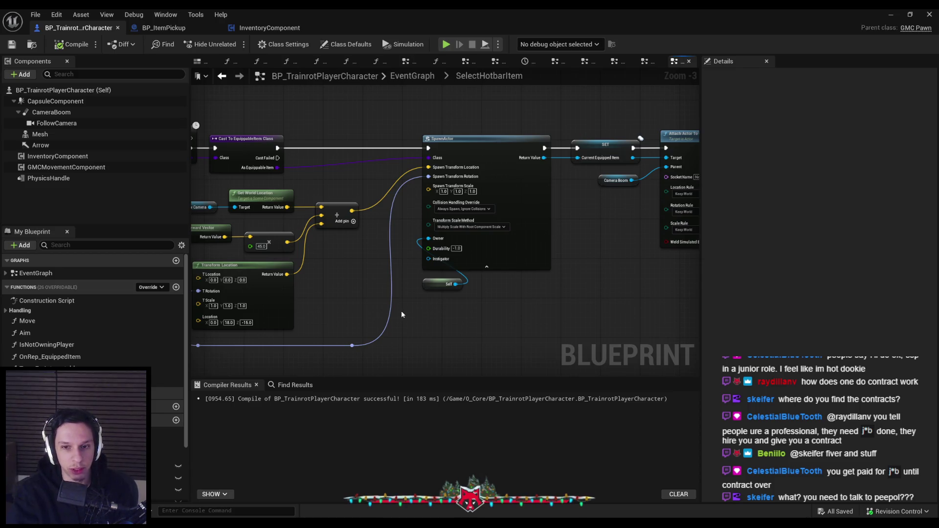
scroll(401, 314, "up", 4)
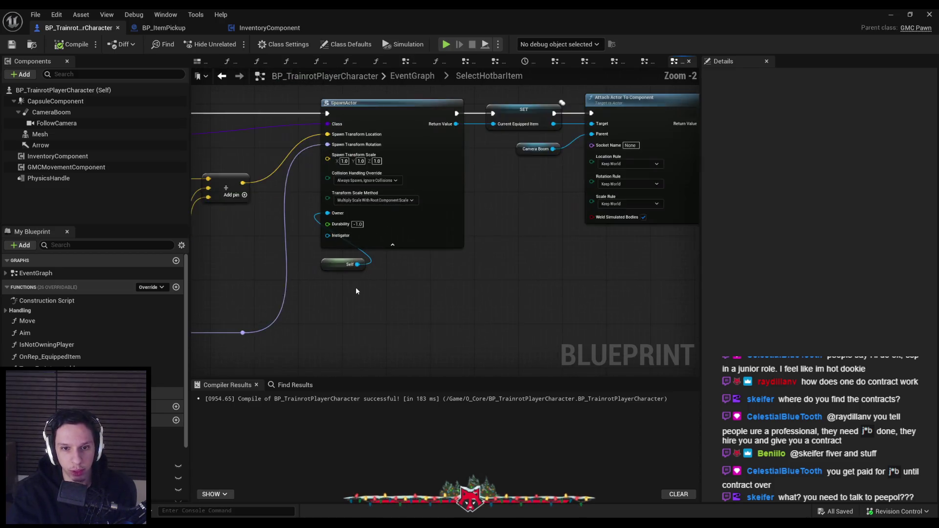
scroll(356, 286, "down", 4)
scroll(315, 256, "up", 2)
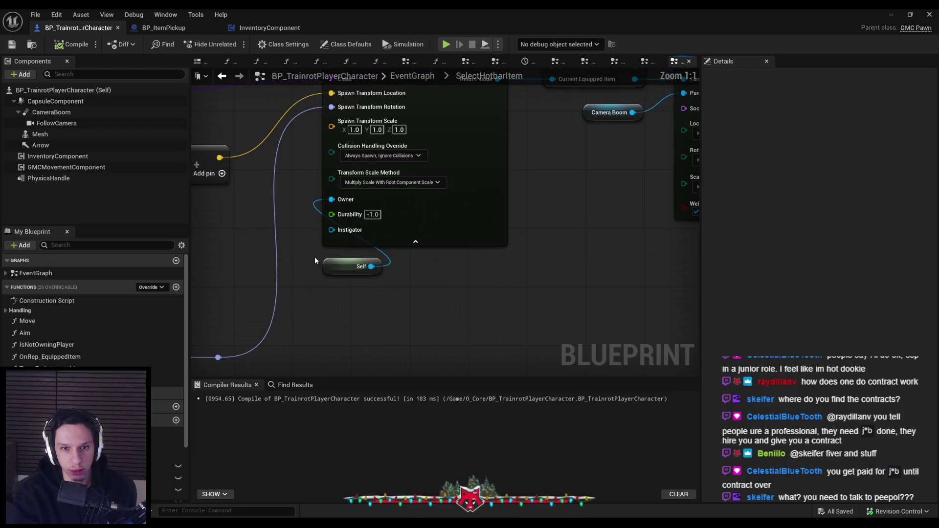
scroll(313, 254, "down", 1)
scroll(313, 254, "up", 2)
scroll(310, 300, "down", 1)
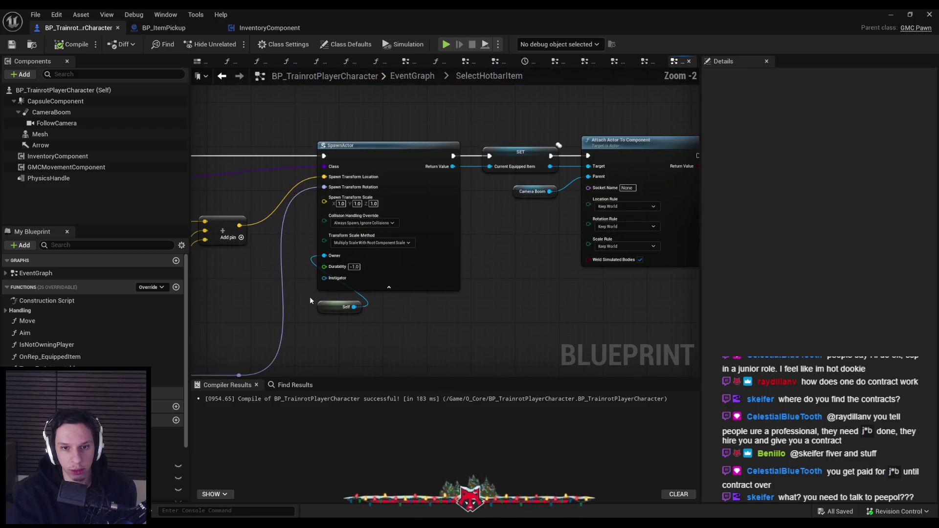
scroll(310, 298, "up", 1)
scroll(311, 293, "up", 1)
mouse_move(313, 297)
left_mouse_down()
mouse_move(390, 330)
mouse_move(489, 146)
mouse_move(371, 318)
mouse_move(312, 294)
left_mouse_up()
scroll(550, 298, "down", 2)
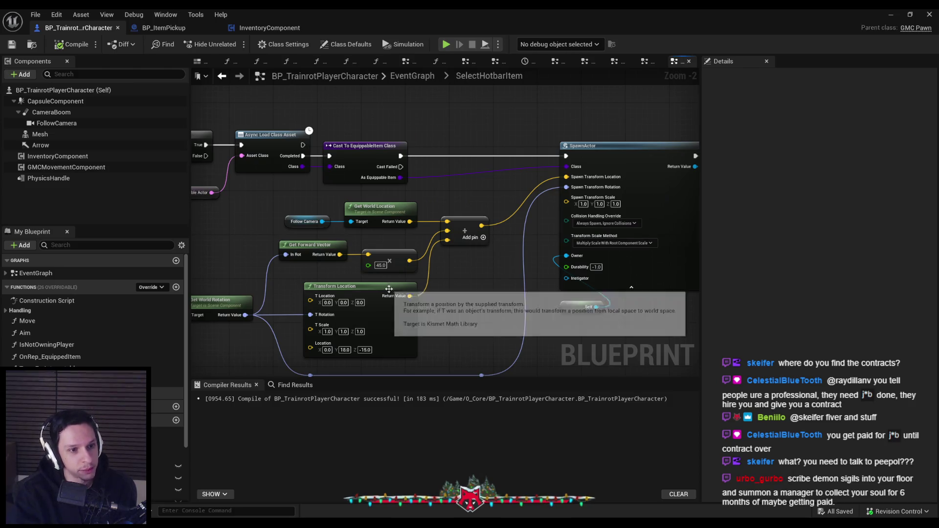
left_click_drag(311, 331, 436, 308)
left_click_drag(567, 306, 484, 280)
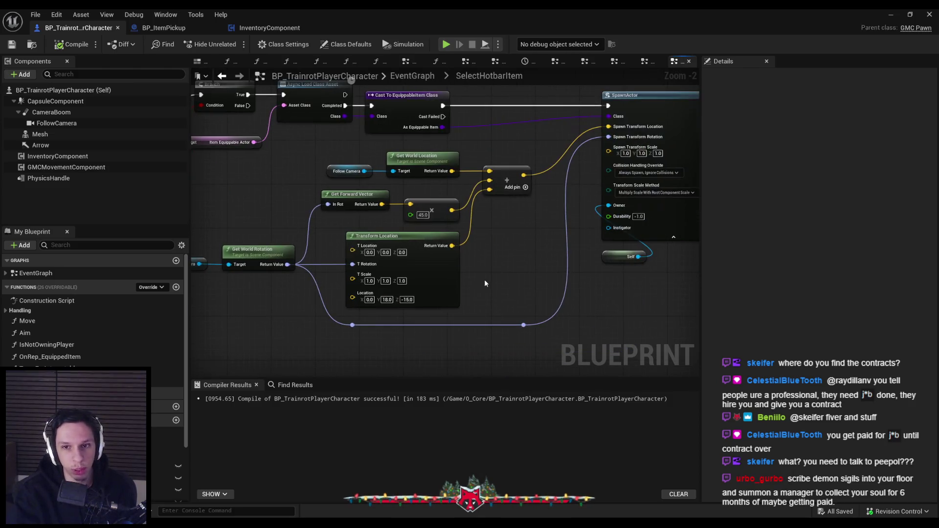
left_click_drag(495, 331, 497, 306)
scroll(521, 335, "down", 1)
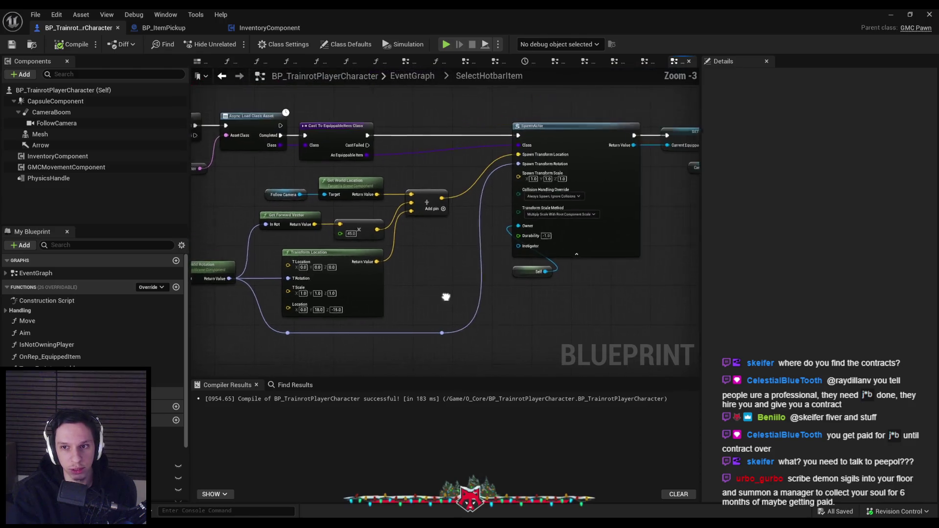
left_click_drag(521, 277, 523, 306)
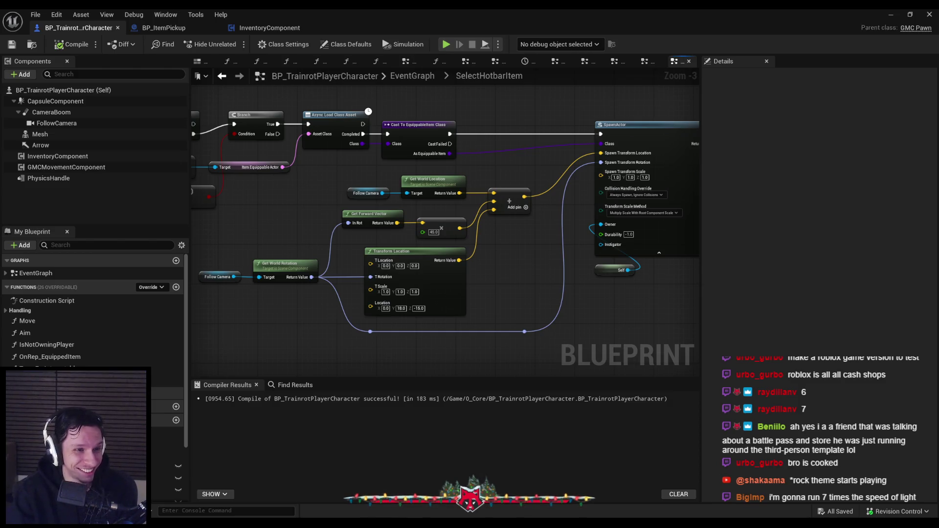
scroll(317, 319, "down", 1)
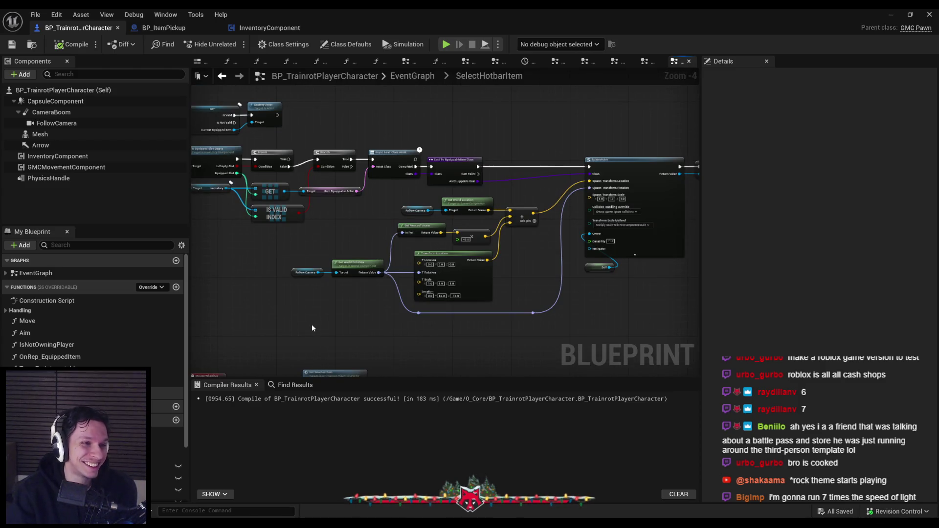
left_click_drag(398, 330, 379, 327)
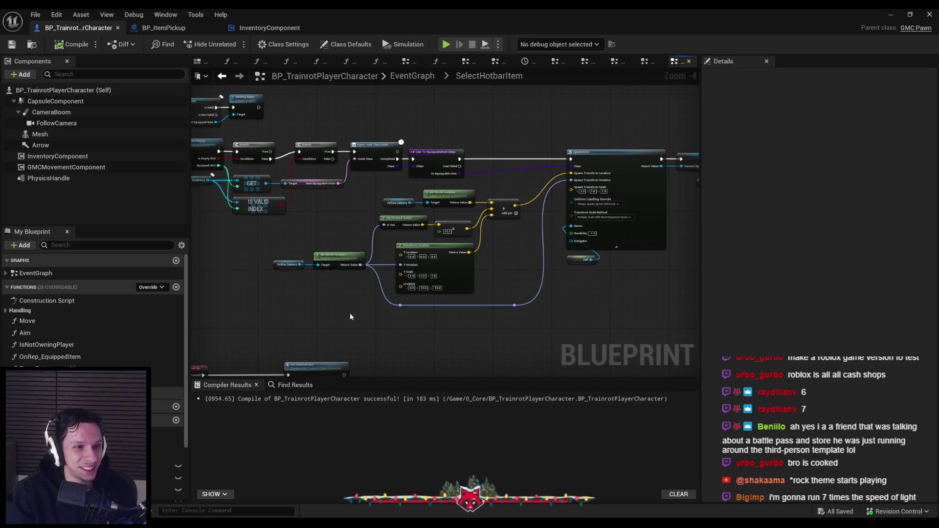
scroll(522, 312, "up", 1)
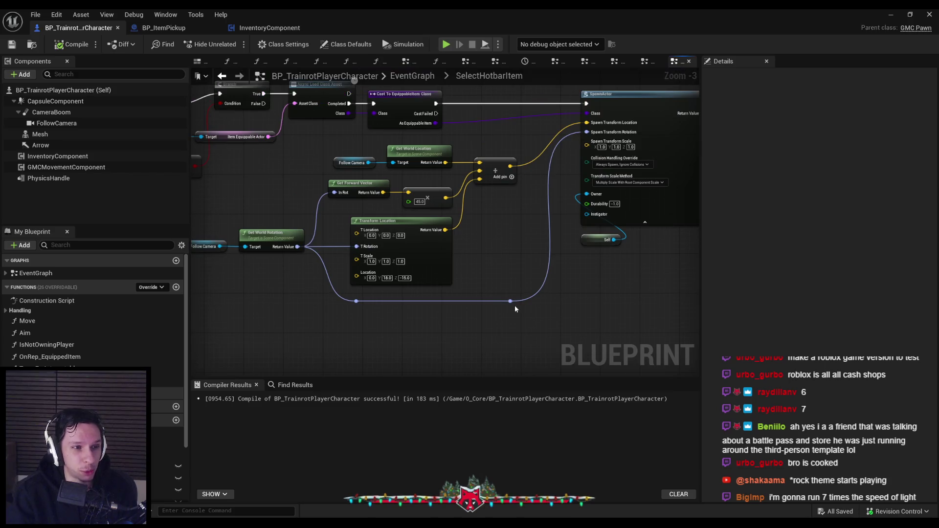
scroll(514, 308, "down", 1)
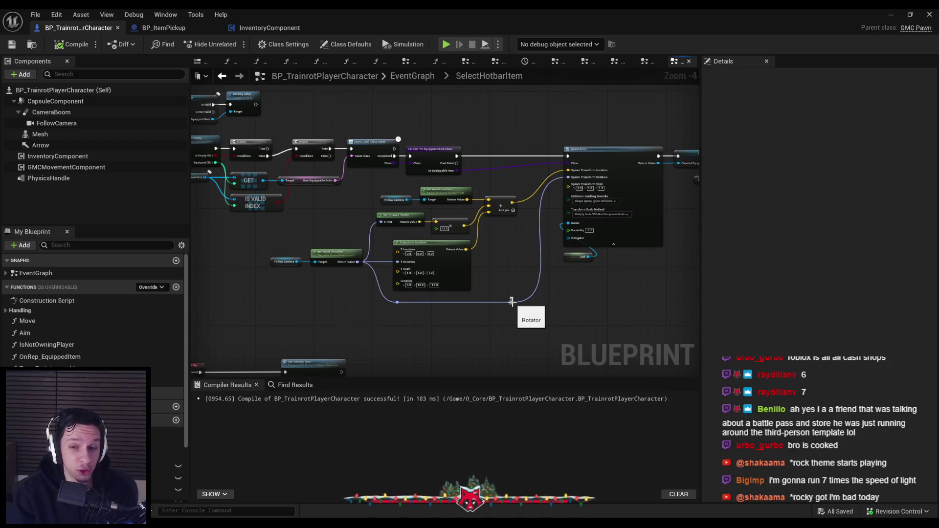
scroll(496, 273, "up", 1)
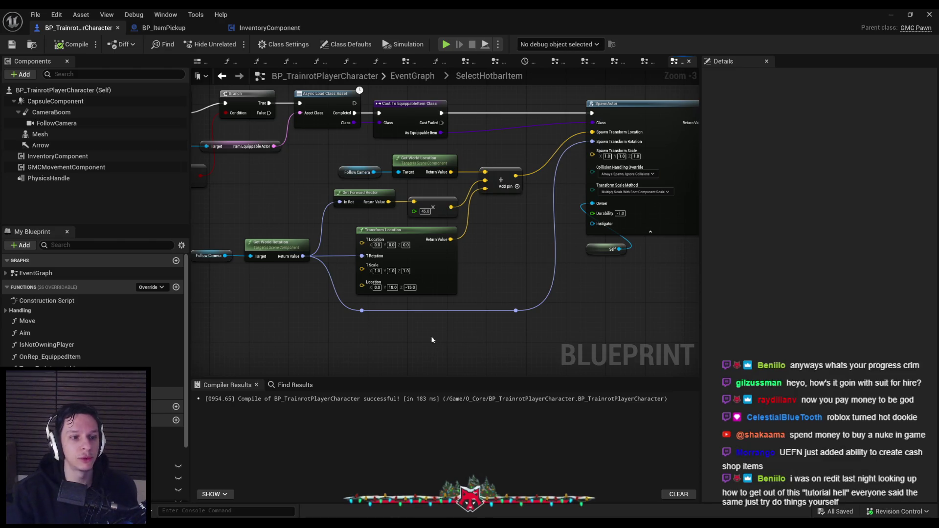
scroll(484, 269, "up", 1)
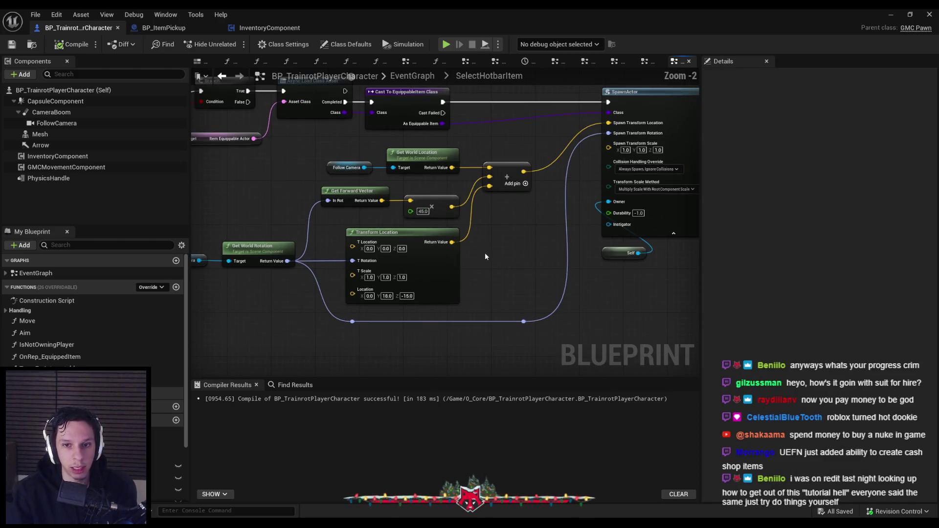
scroll(479, 266, "down", 1)
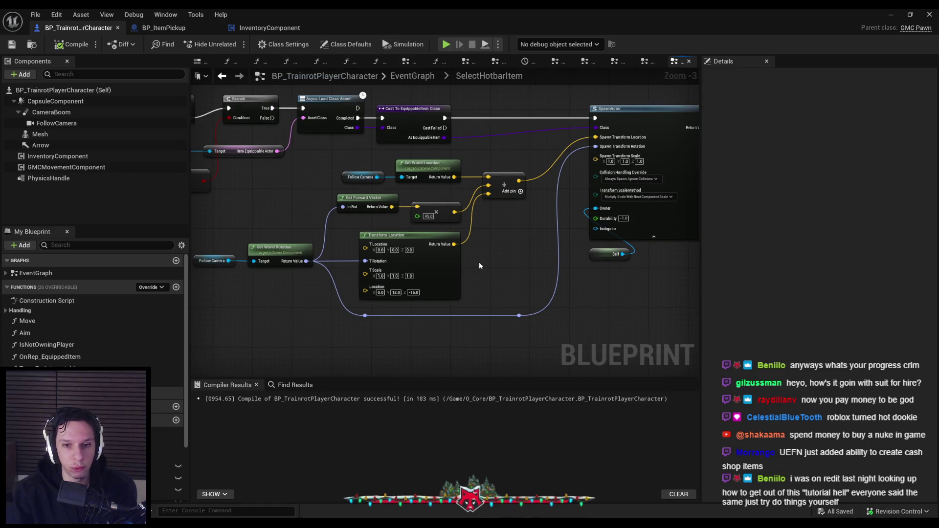
scroll(479, 266, "down", 1)
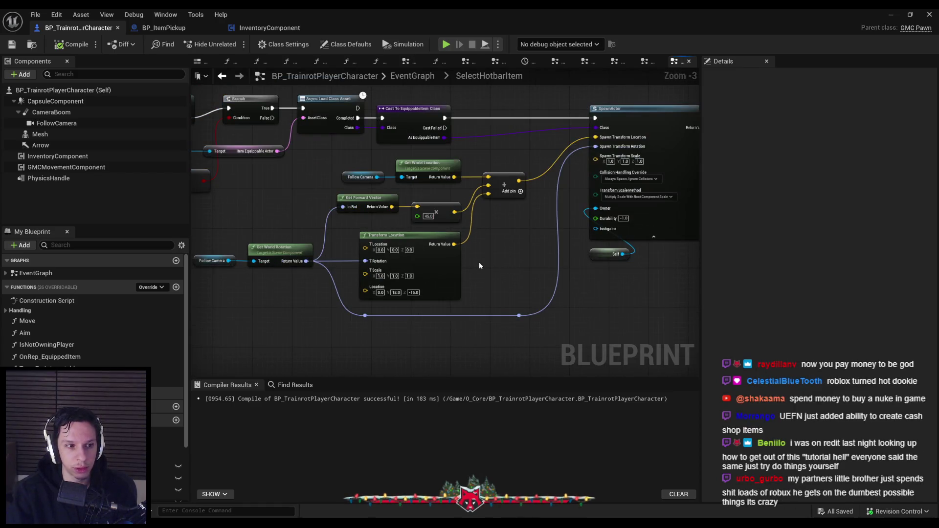
left_click_drag(480, 266, 523, 264)
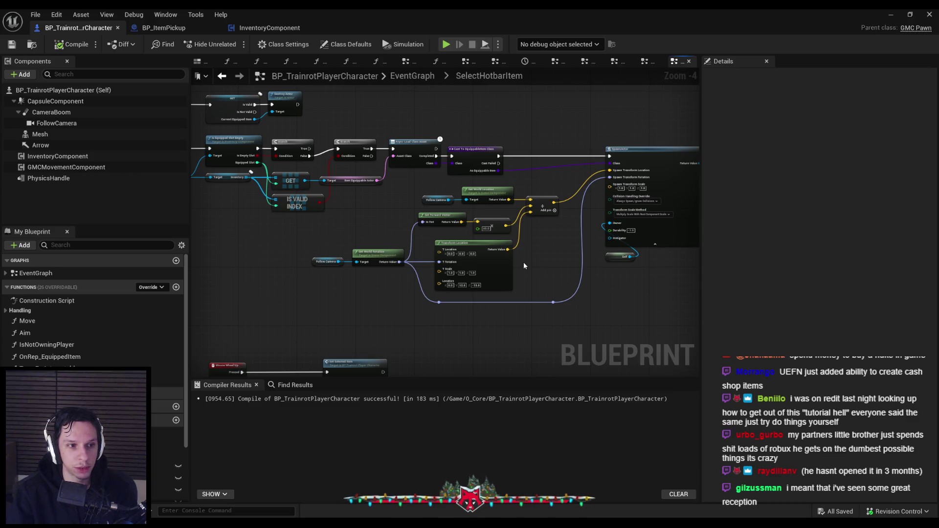
scroll(529, 277, "up", 1)
Review the SelectHotbarItem graph around the Branch, IS VALID INDEX and spawn nodes.
scroll(529, 277, "down", 1)
scroll(524, 272, "up", 1)
scroll(526, 273, "down", 1)
scroll(504, 274, "up", 1)
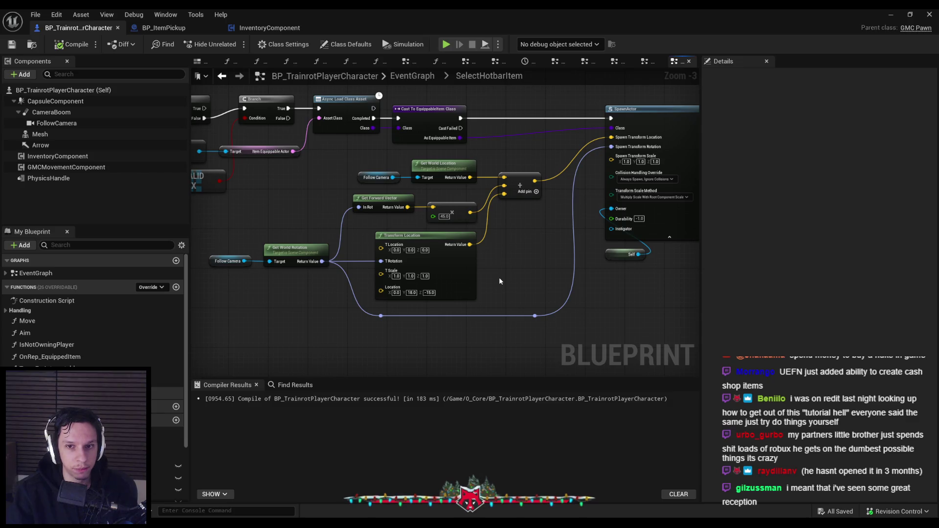
scroll(494, 255, "up", 1)
scroll(494, 259, "down", 1)
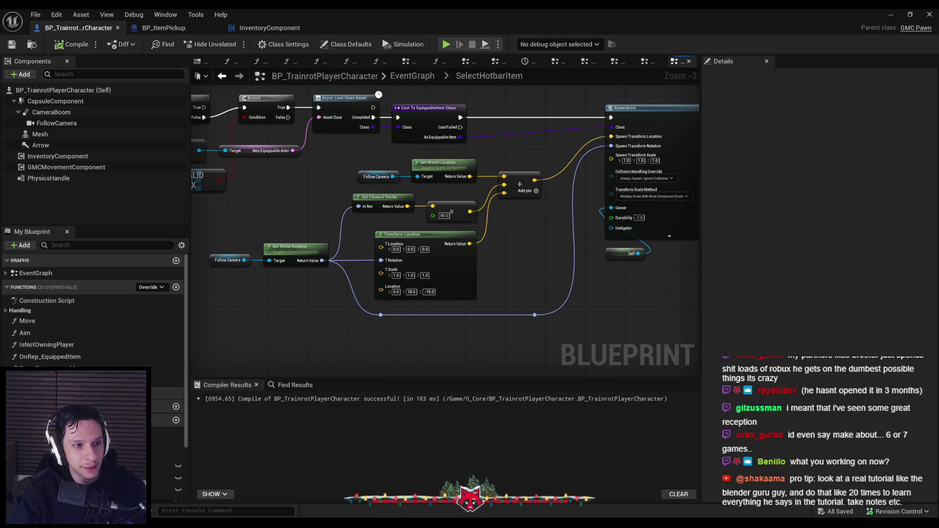
mouse_move(288, 199)
left_mouse_down()
mouse_move(498, 234)
mouse_move(467, 251)
left_mouse_up()
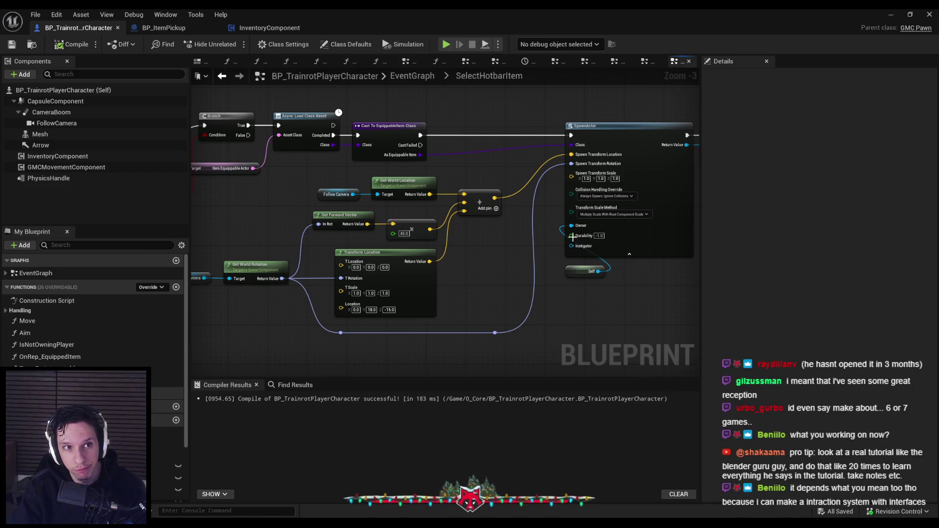
mouse_move(498, 274)
left_mouse_down()
mouse_move(436, 248)
mouse_move(411, 213)
mouse_move(383, 226)
left_mouse_up()
scroll(435, 247, "down", 1)
scroll(404, 216, "up", 1)
scroll(384, 226, "down", 1)
Return to the level editor and show the Content Browser at Content/0_Core/Objects.
left_click(890, 14)
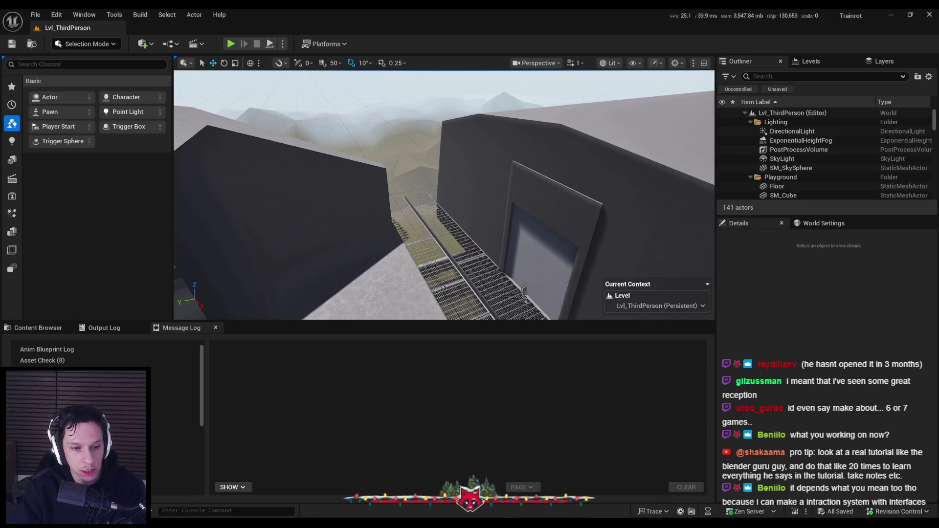
key("alt+Tab")
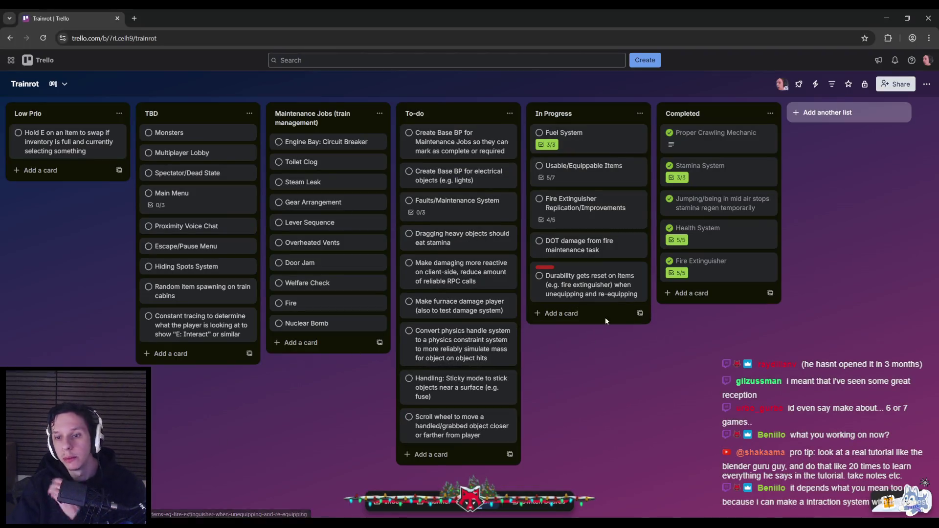
key("alt+Tab")
left_click(38, 327)
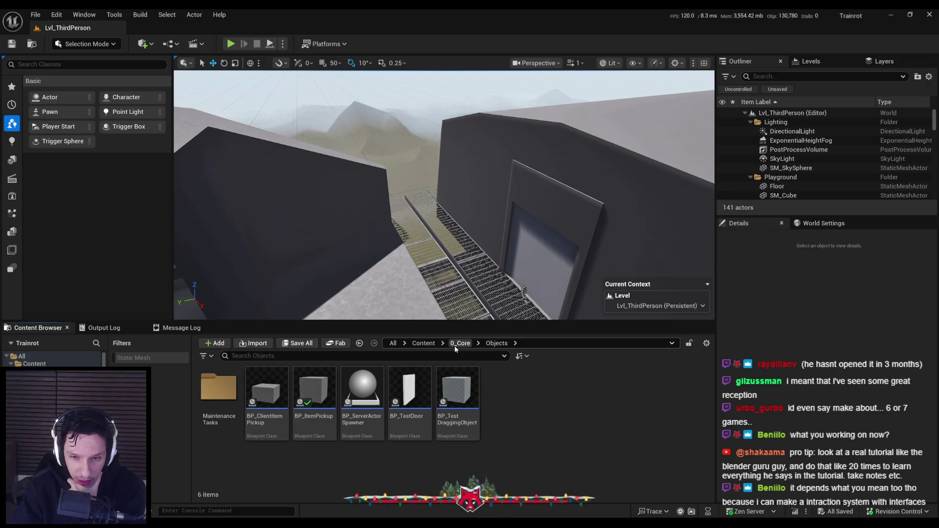
Go up to Content/0_Core, listing its 16 items including Train, Objects and Items folders.
left_click(455, 346)
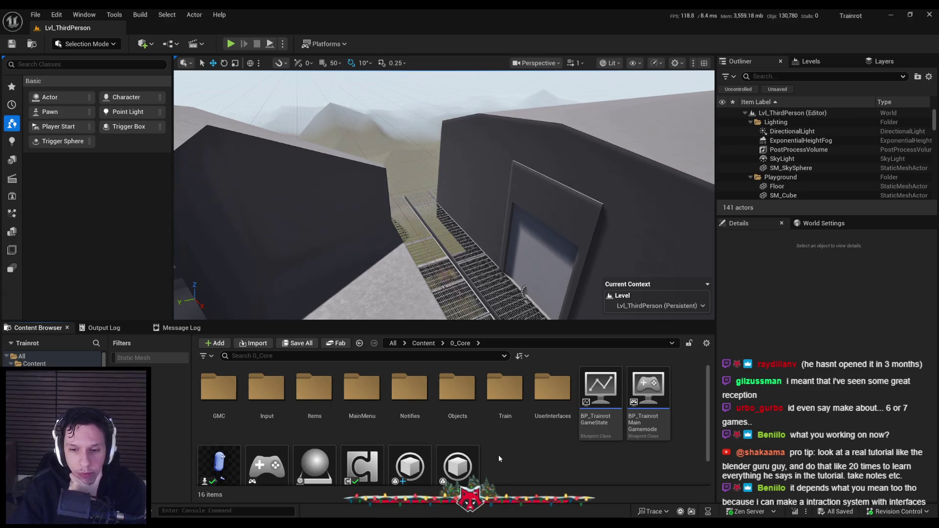
scroll(499, 458, "down", 1)
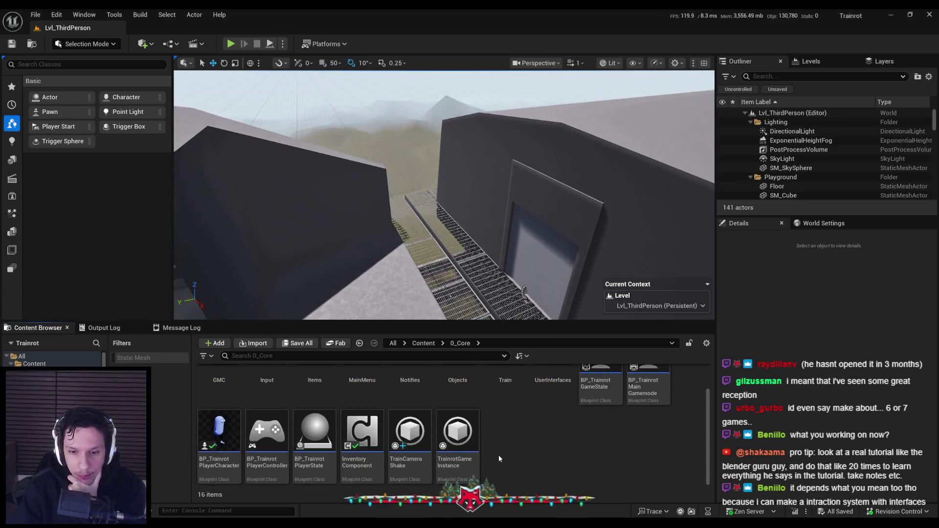
scroll(498, 459, "up", 1)
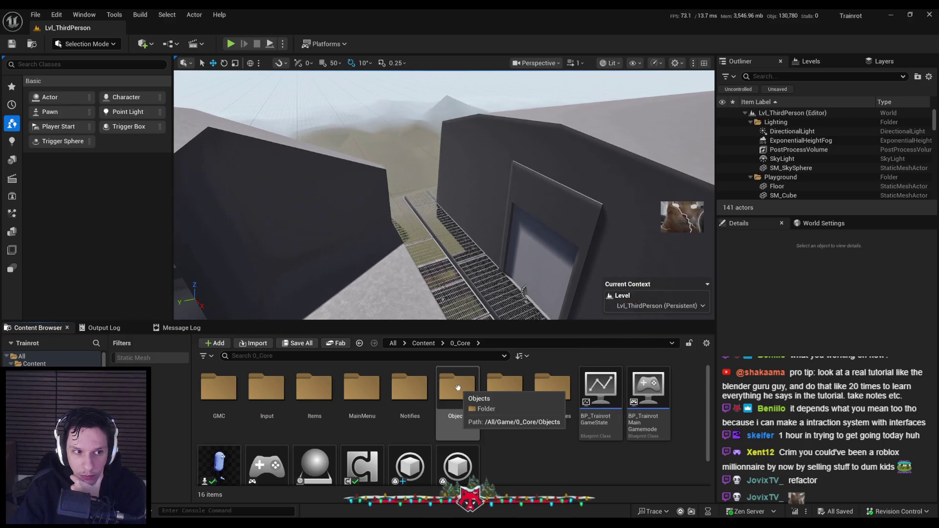
mouse_move(460, 313)
left_mouse_down()
mouse_move(465, 245)
mouse_move(515, 177)
left_mouse_up()
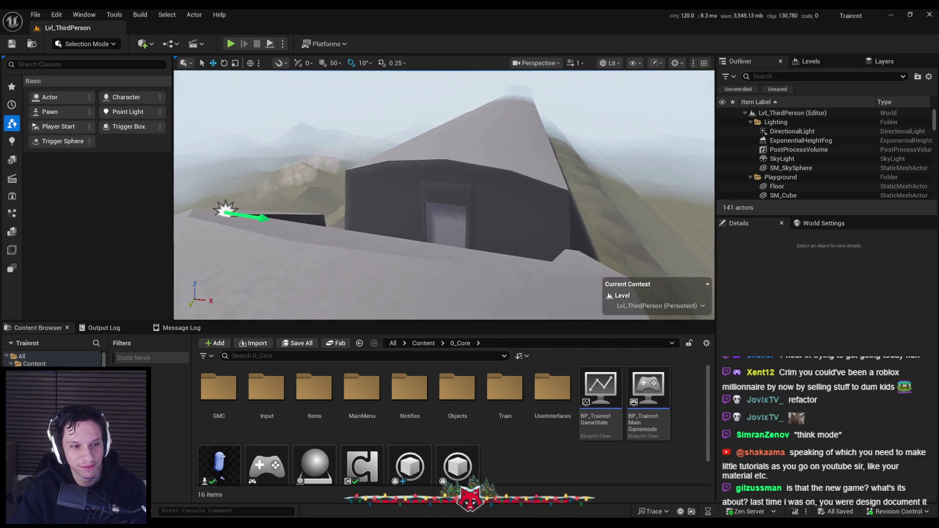
Start a fullscreen play-test, walk into the train car, and pick up and spray the extinguisher.
key("alt+p")
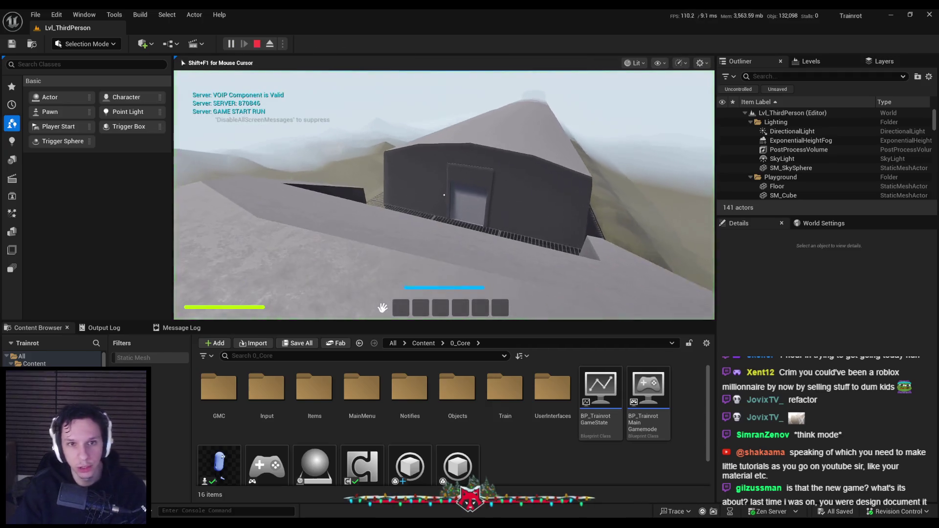
key("F11")
key("w")
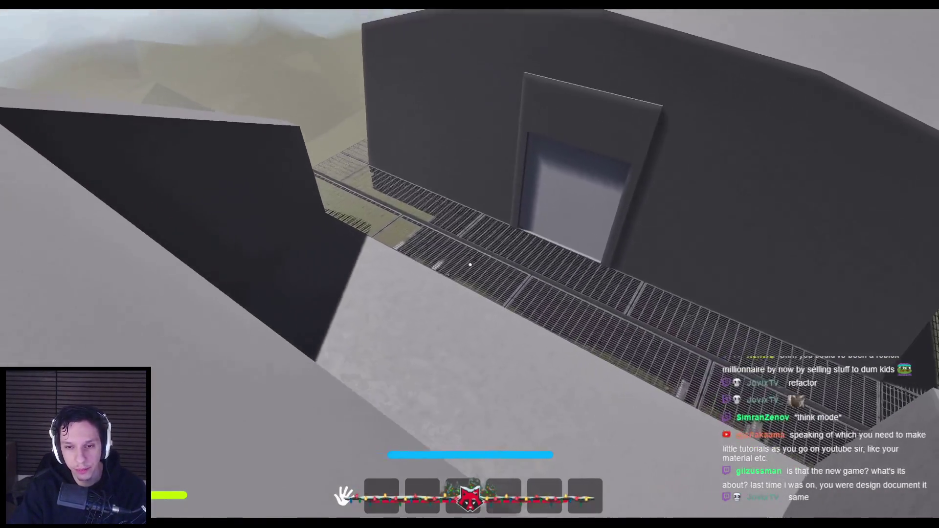
key("w")
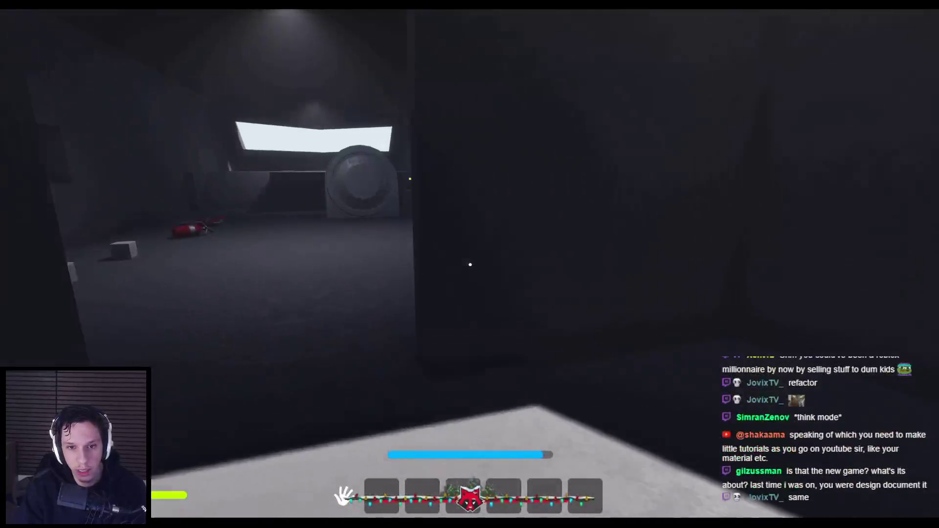
key("w")
key("e")
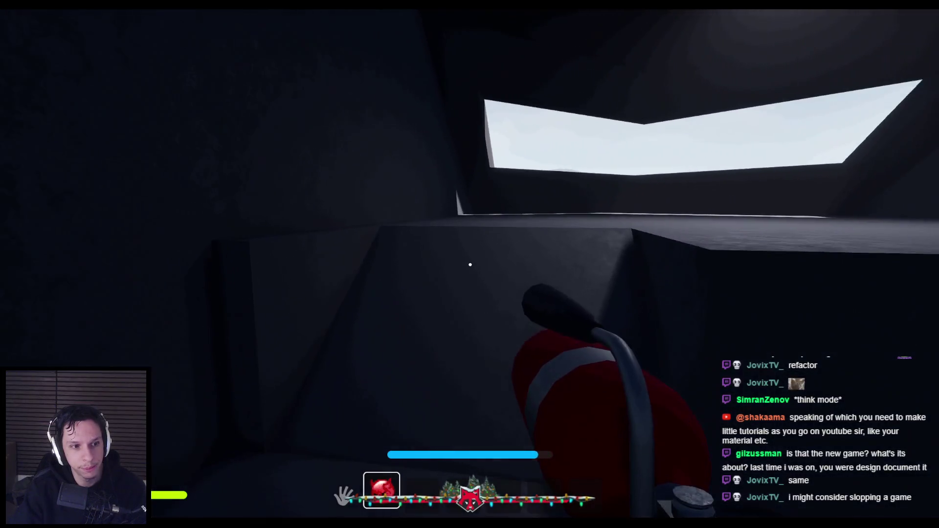
left_click(470, 265)
Walk through the tunnel, swing and tip the extinguisher, then spray foam to put the fire out.
key("w")
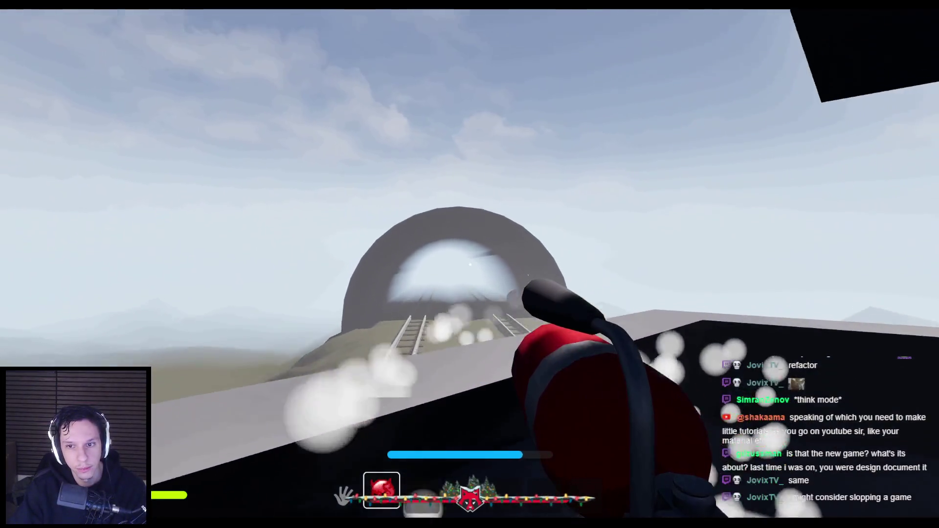
key("w")
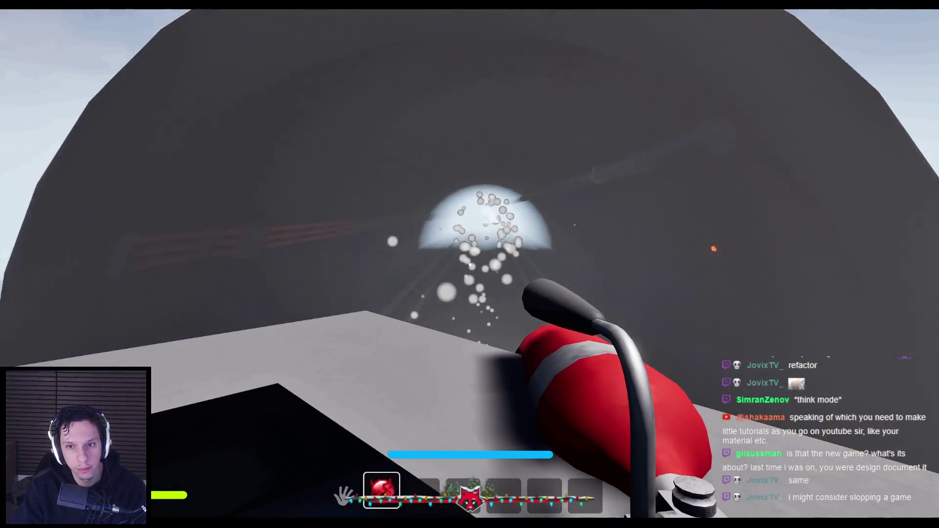
key("w")
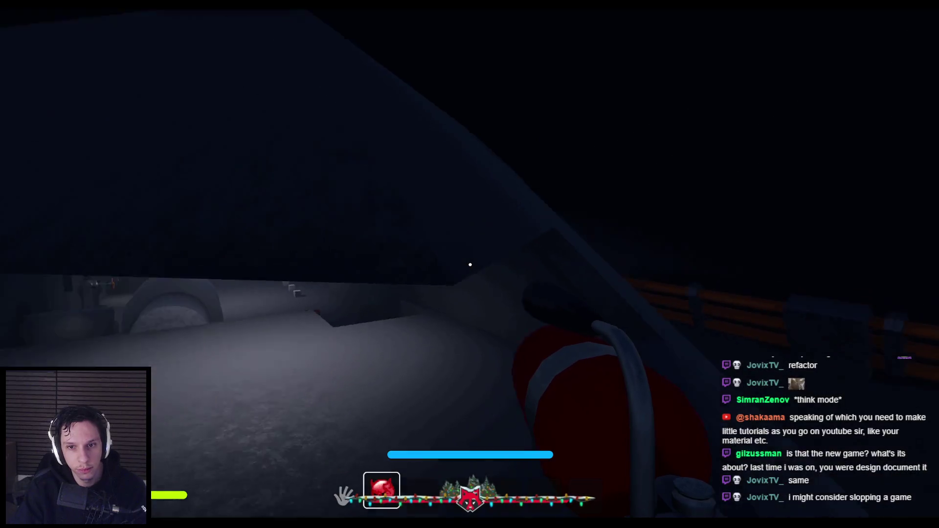
left_click(470, 264)
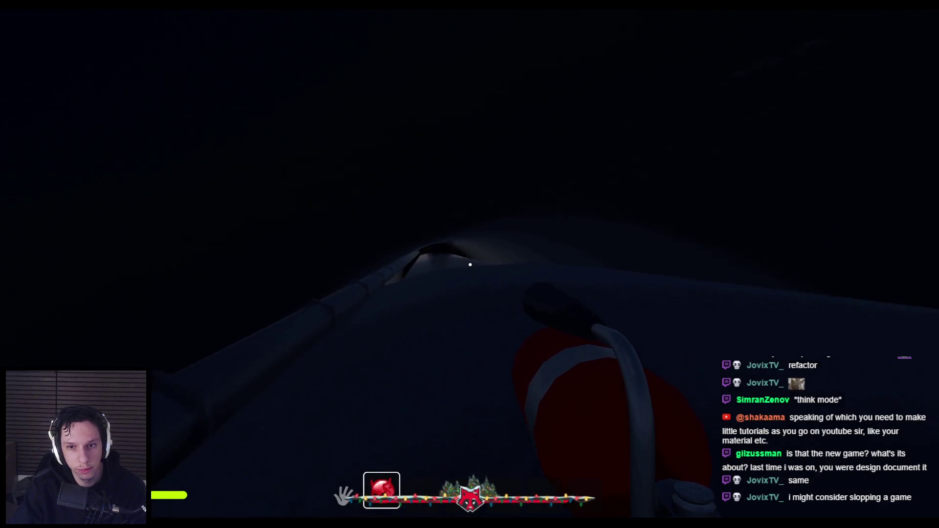
left_click_drag(621, 401, 378, 406)
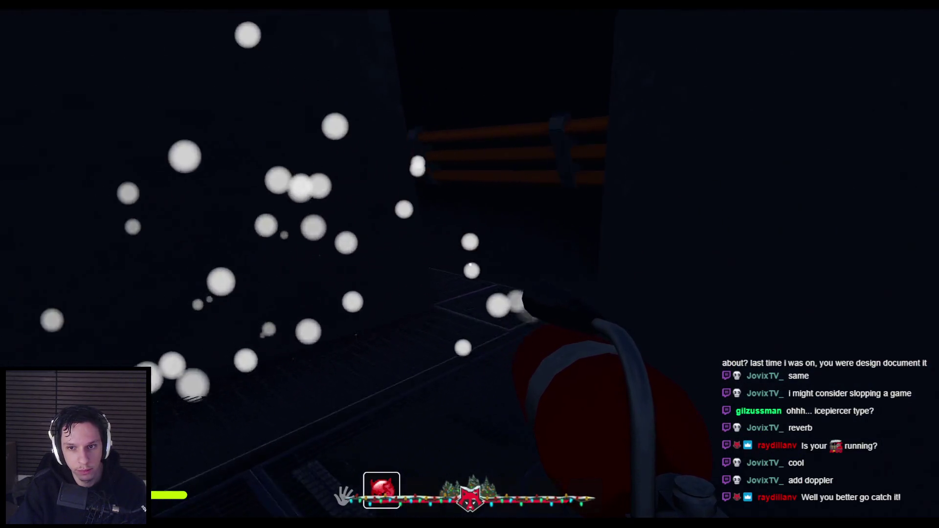
left_click_drag(481, 327, 616, 293)
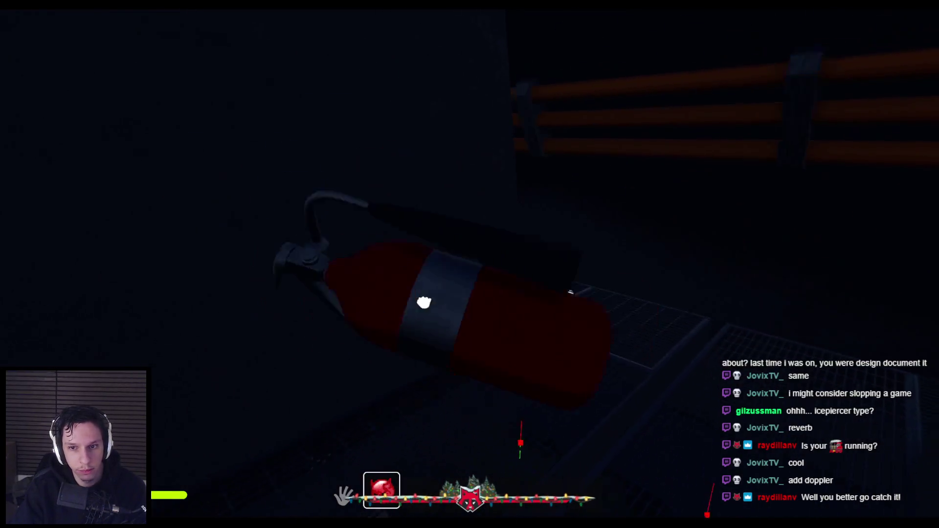
key("e")
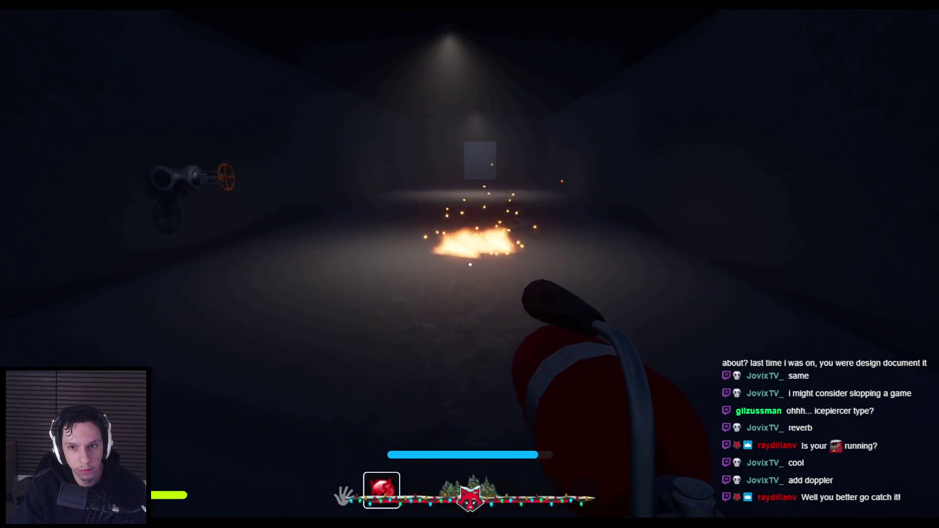
left_click(470, 264)
key("w")
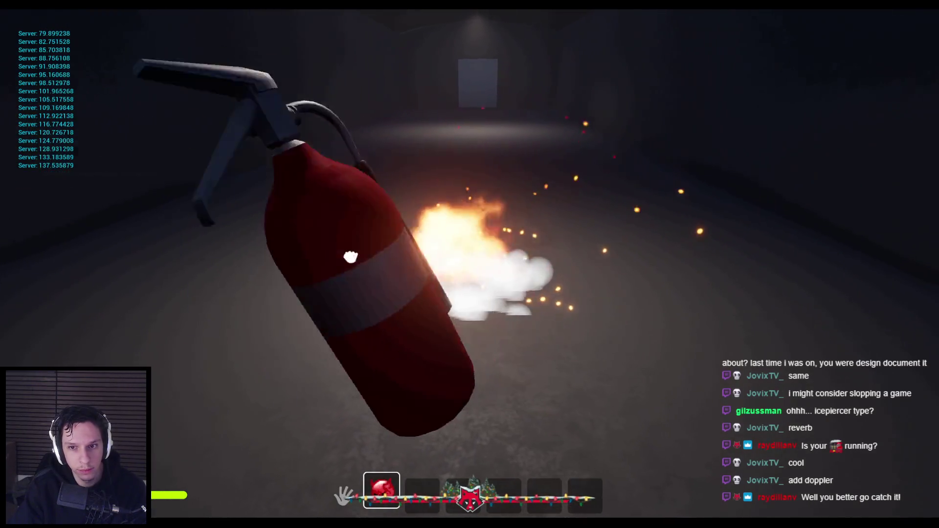
left_click(469, 264)
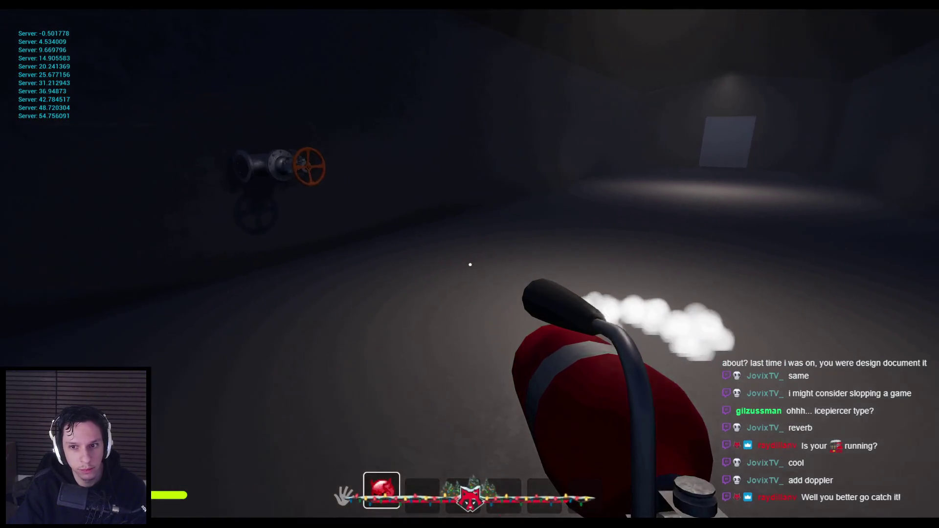
Throw the extinguisher and walk along the grated ramp toward the furnace.
key("g")
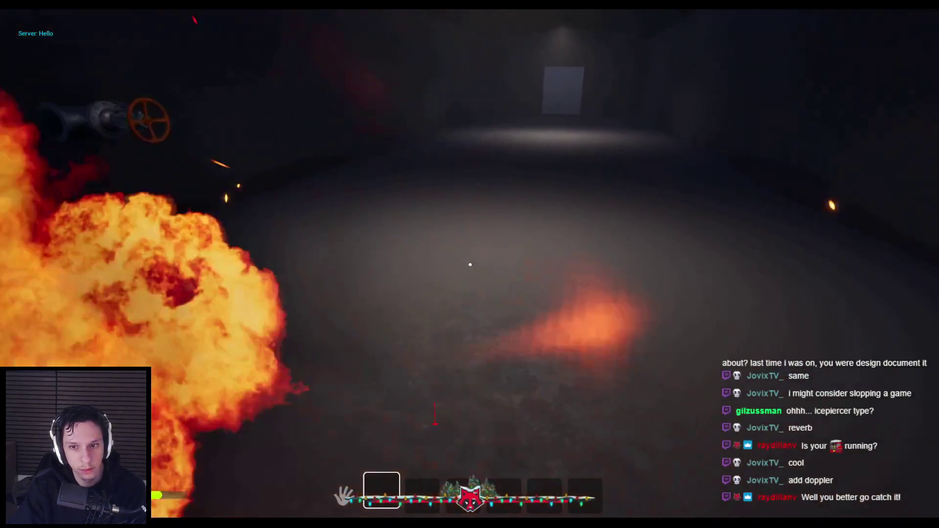
key("e")
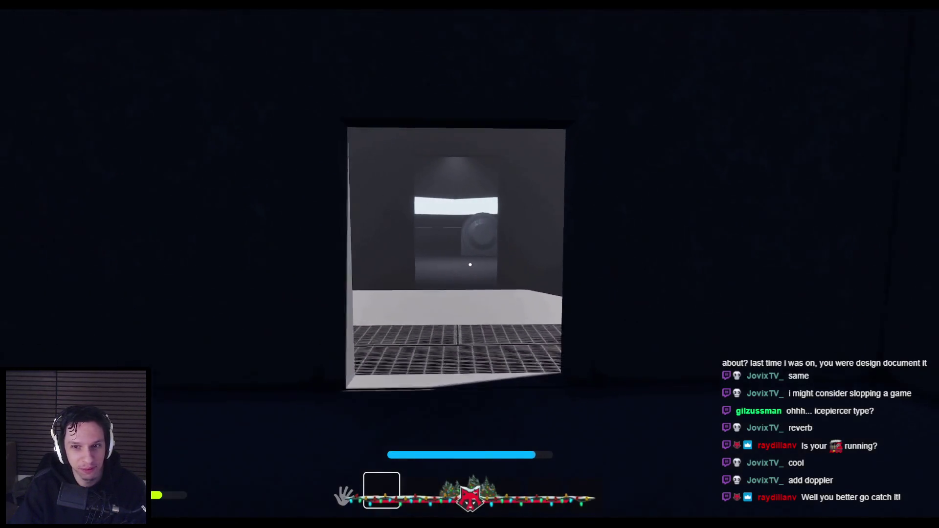
key("w")
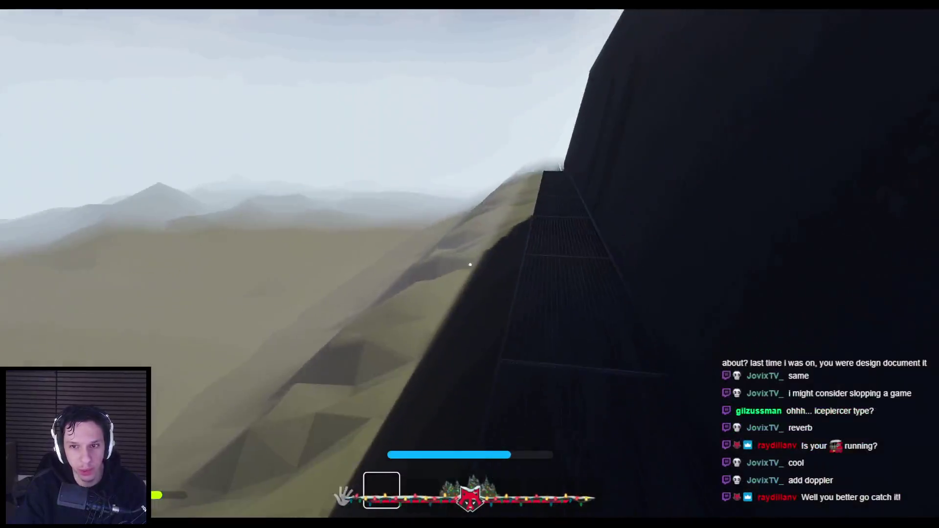
key("w")
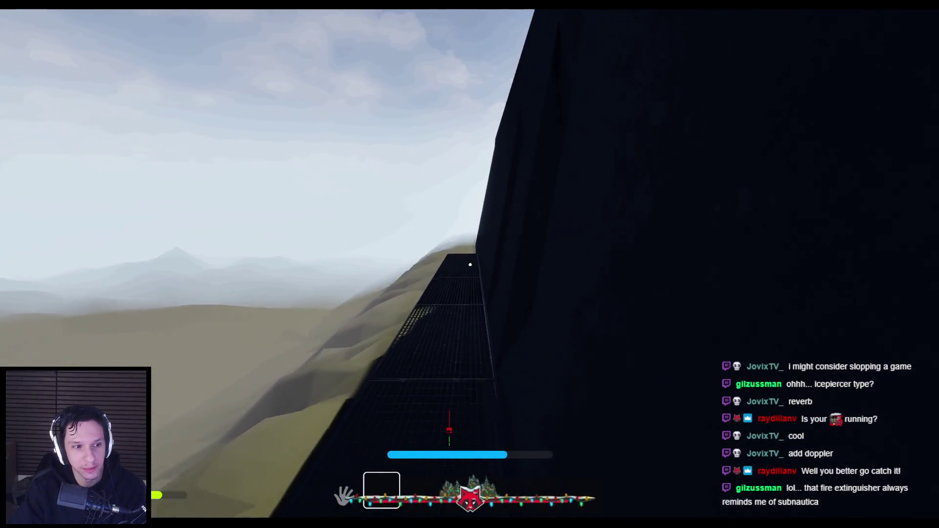
Walk up to the furnace, open its door, and carry the fire extinguisher toward it.
key("w")
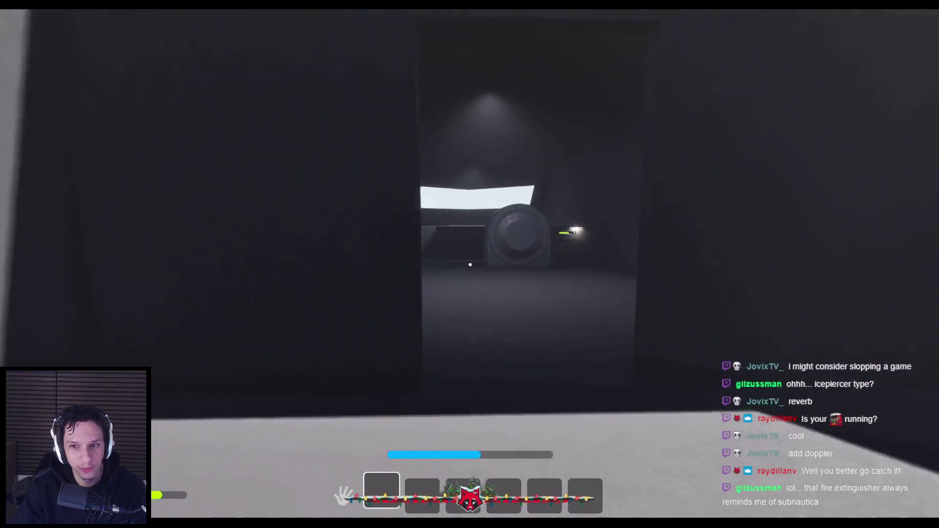
key("w")
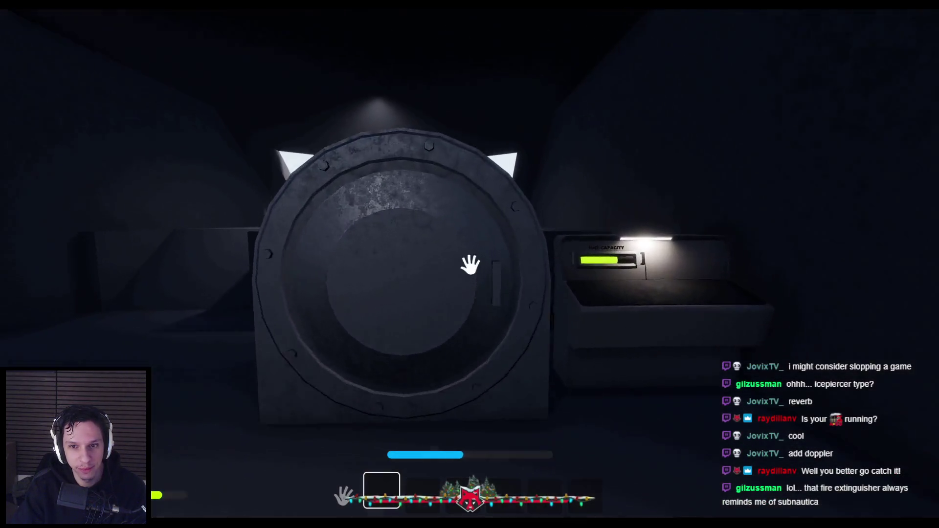
left_click(471, 239)
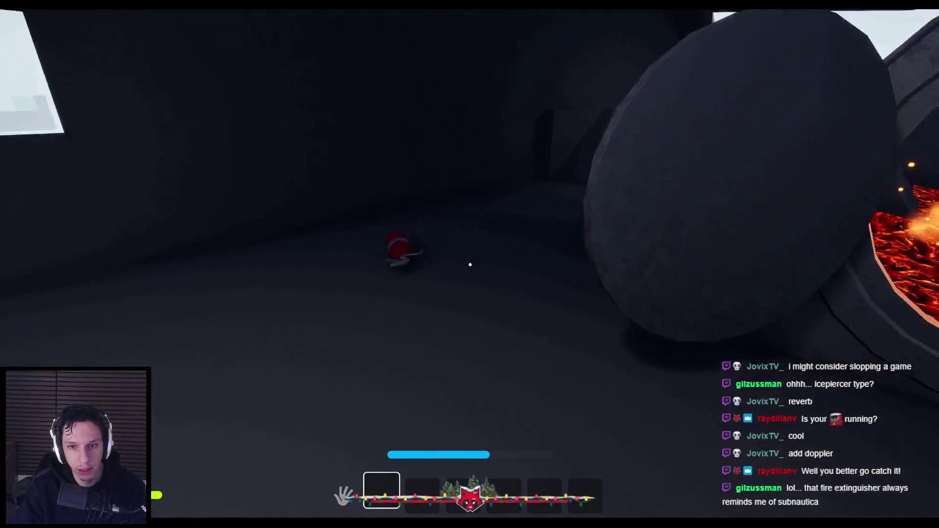
left_click(471, 264)
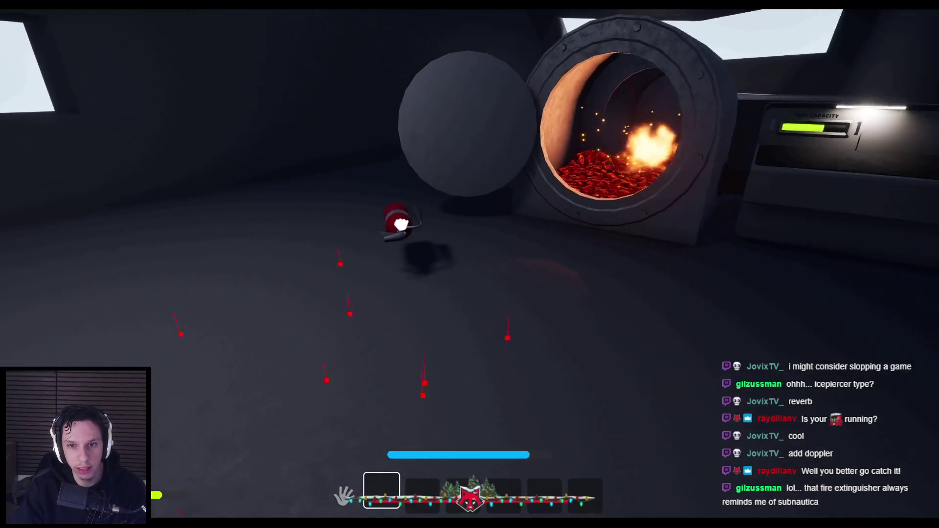
left_click_drag(470, 264, 454, 384)
mouse_move(468, 341)
left_mouse_down()
mouse_move(541, 310)
mouse_move(388, 248)
mouse_move(465, 314)
mouse_move(491, 291)
mouse_move(483, 312)
left_mouse_up()
mouse_move(470, 264)
left_mouse_down()
mouse_move(629, 377)
mouse_move(509, 279)
mouse_move(523, 336)
mouse_move(565, 406)
mouse_move(613, 313)
mouse_move(470, 264)
left_mouse_up()
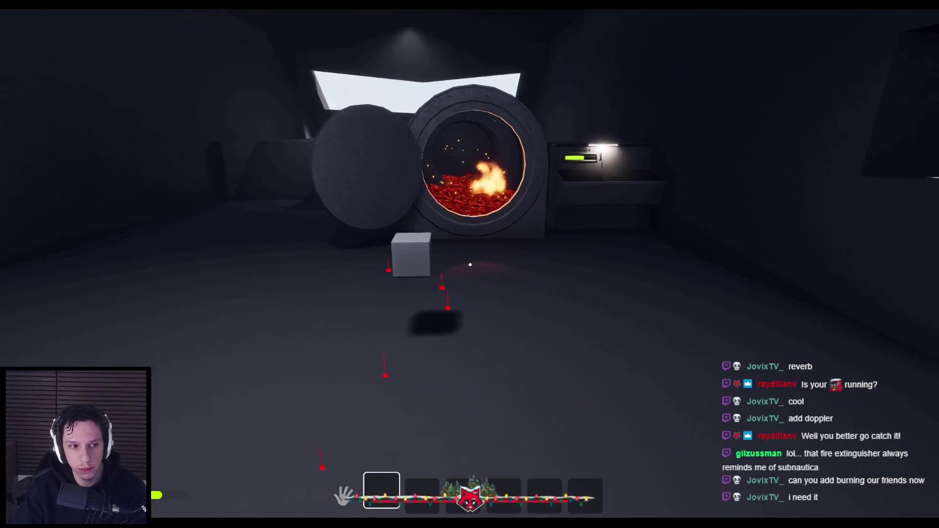
Insert a fuse into the fuse box's top-right socket and pull the lever down.
key("w")
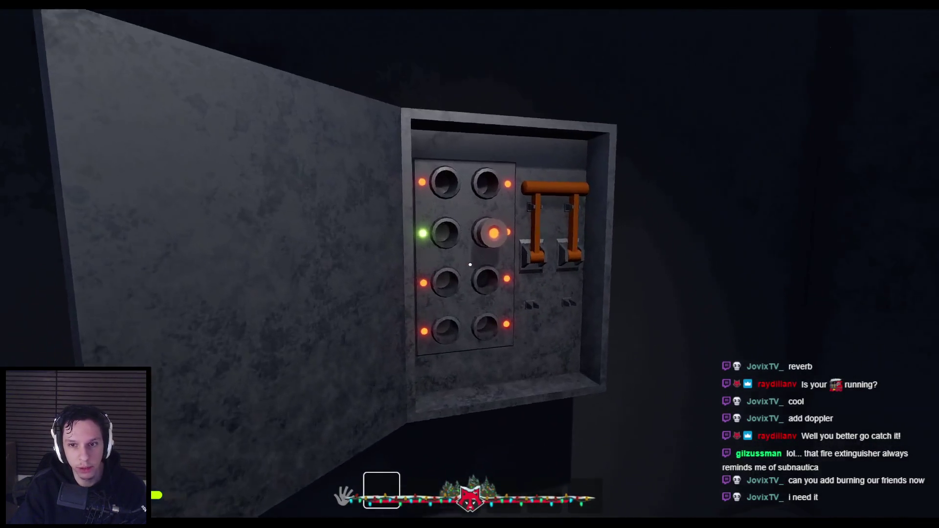
key("w")
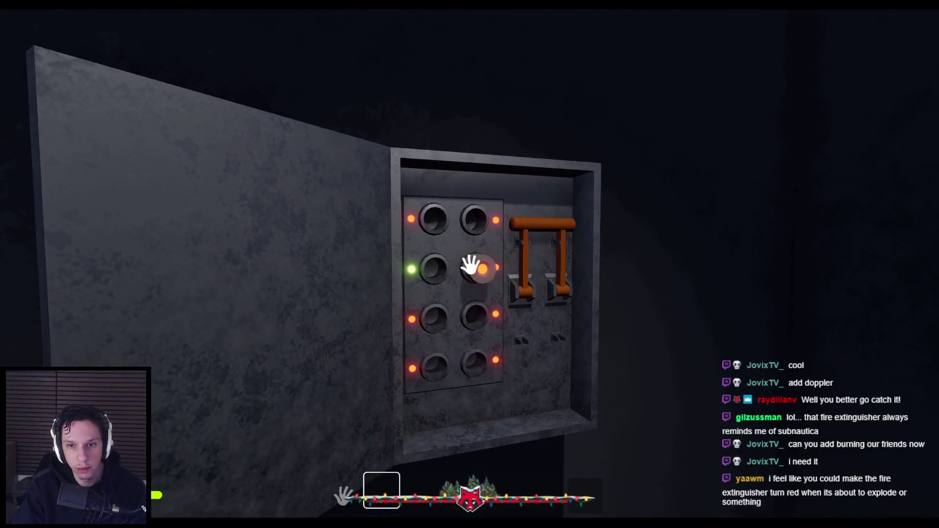
left_click(471, 264)
left_click_drag(471, 259, 486, 311)
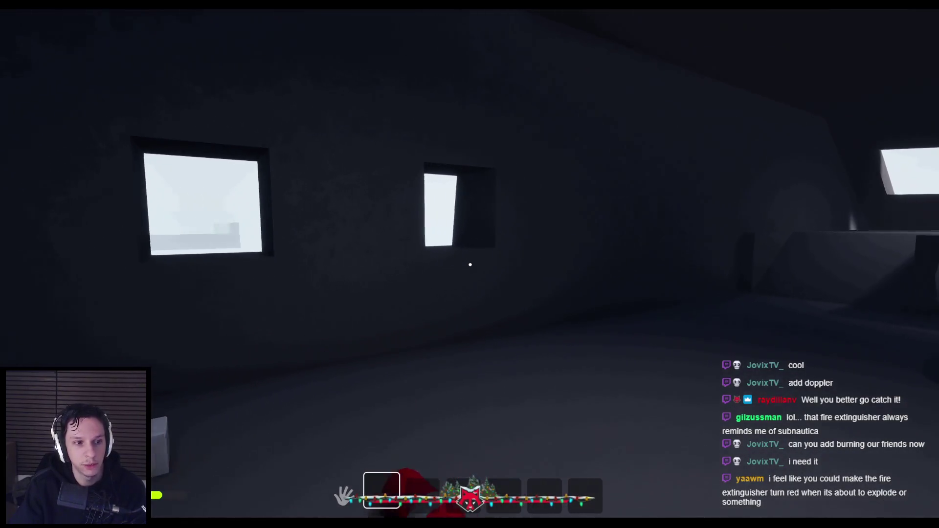
Drop, re-grab and spray the extinguisher, throw it into the furnace fire, and shut the door.
left_click(470, 264)
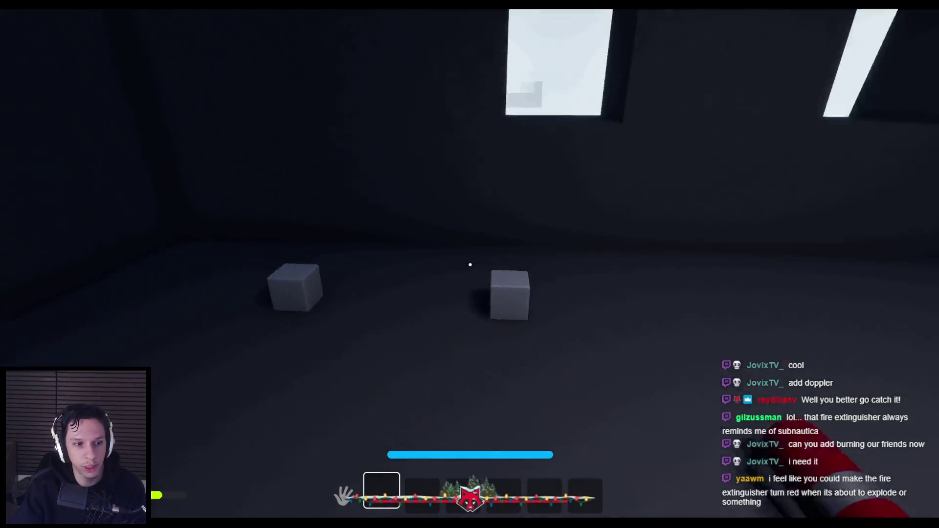
scroll(470, 265, "up", 1)
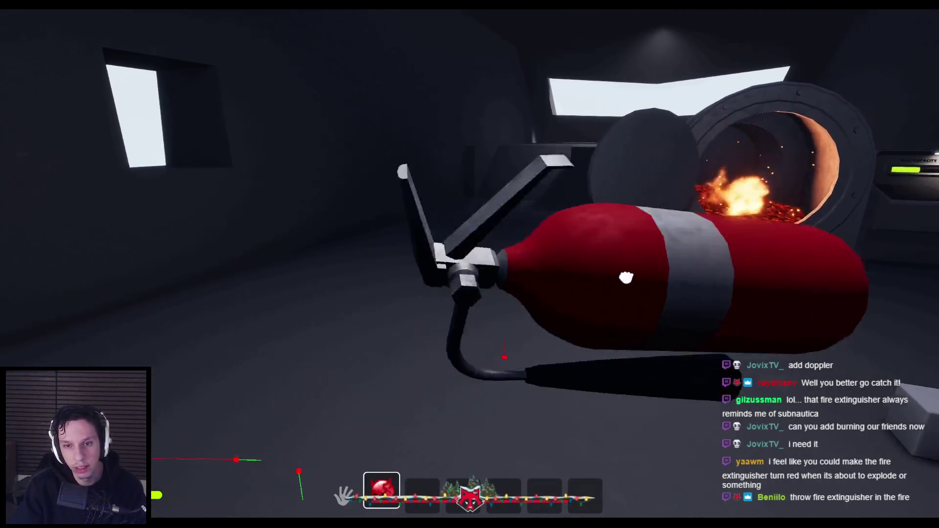
left_click(470, 265)
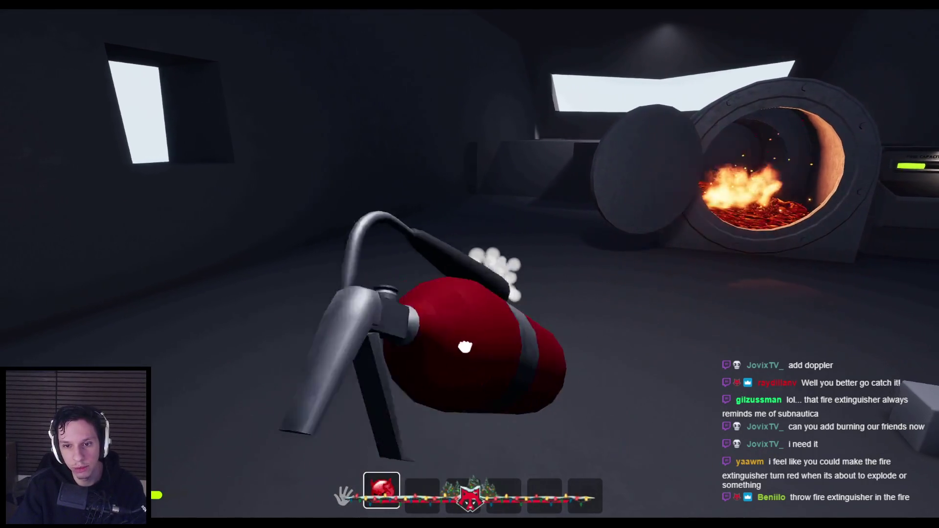
left_click(439, 333)
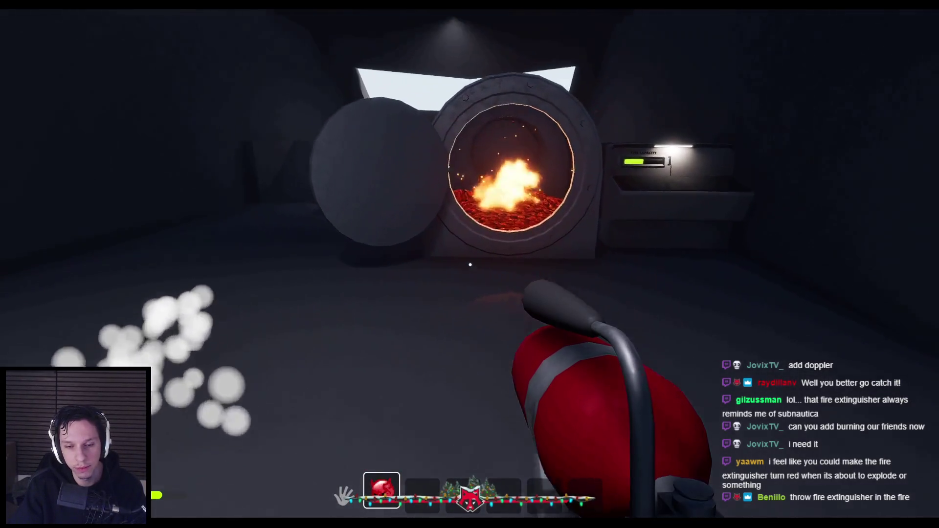
left_click_drag(469, 264, 470, 264)
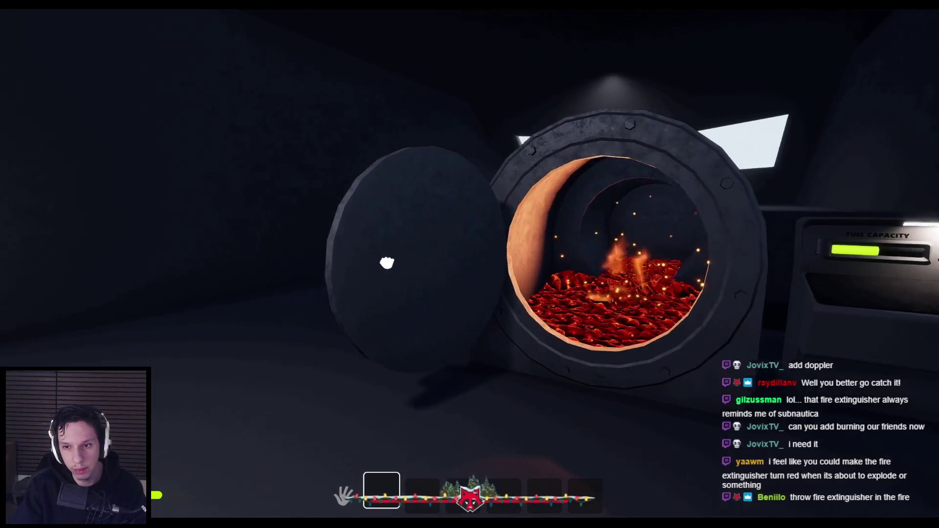
mouse_move(386, 263)
left_mouse_down()
mouse_move(230, 298)
mouse_move(471, 266)
left_mouse_up()
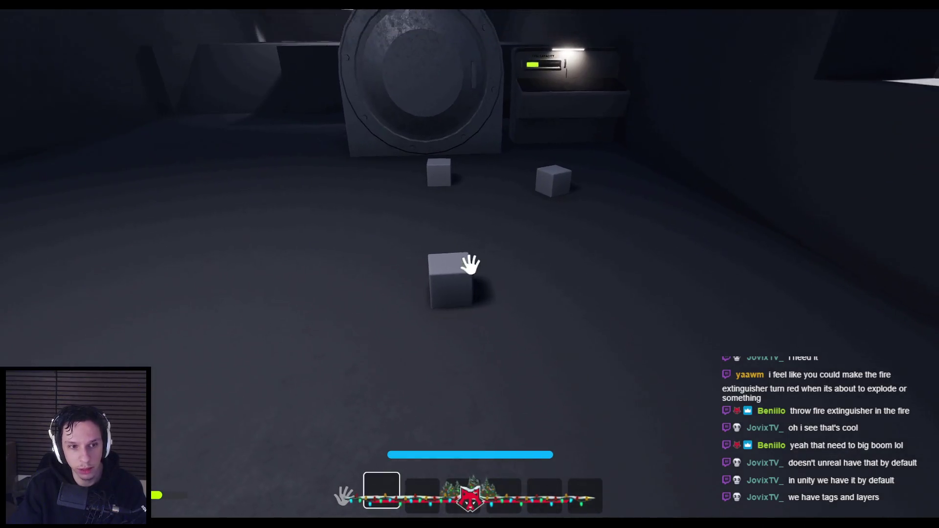
Pick up a floor cube, carry it to the window ledge, and take it back off.
left_click(470, 264)
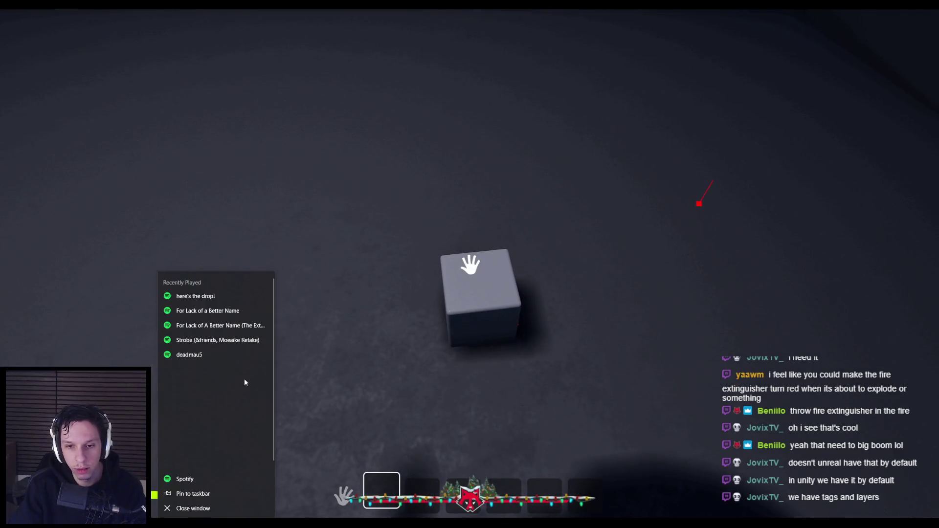
left_click(512, 334)
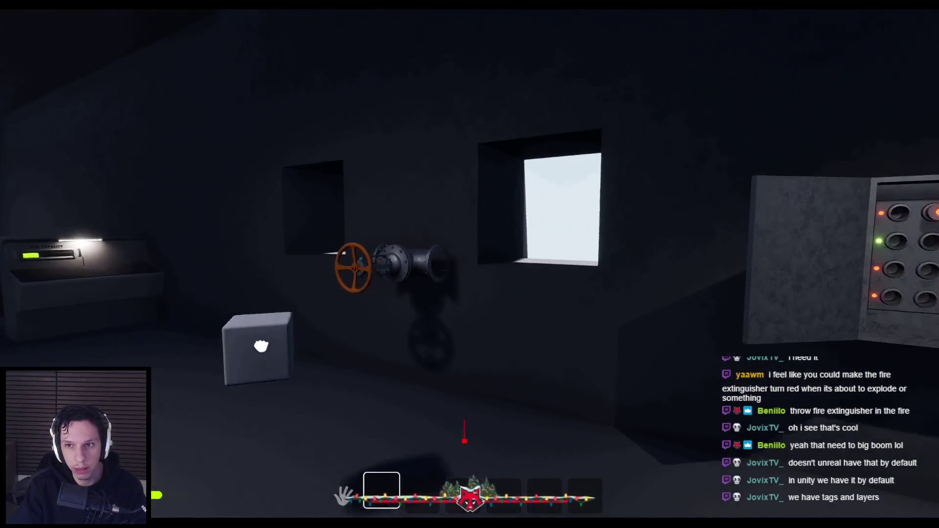
key("w")
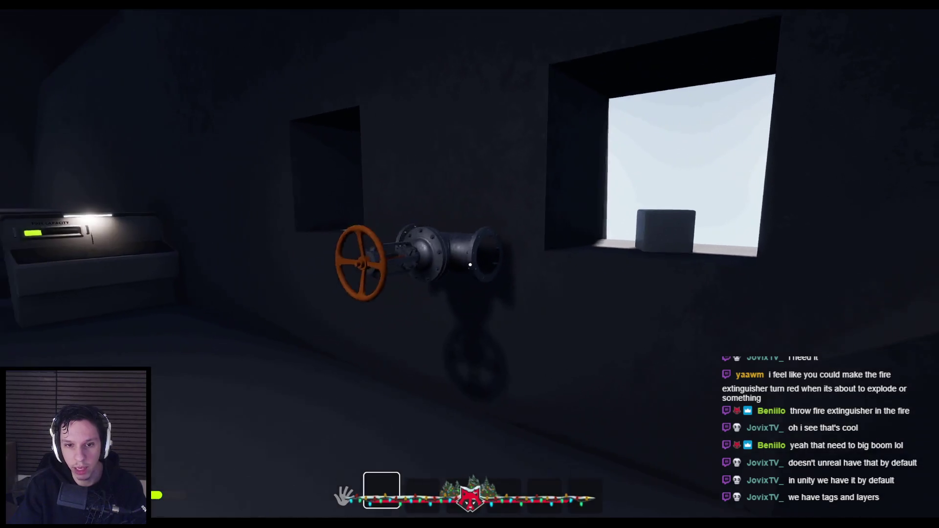
key("w")
key("w")
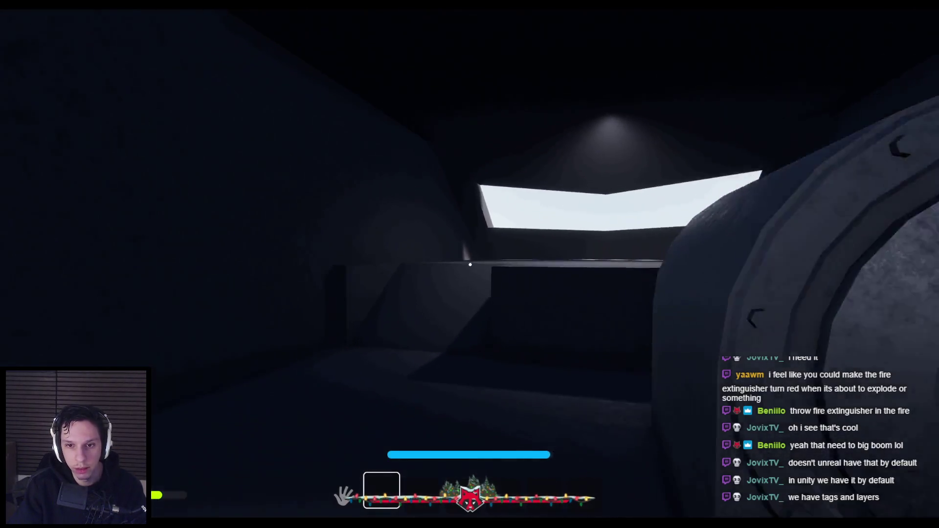
key("w")
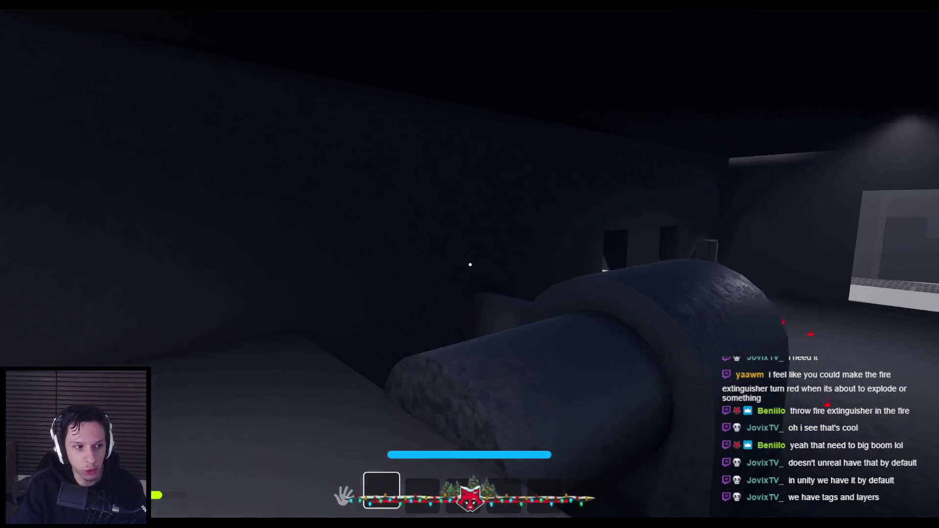
key("w")
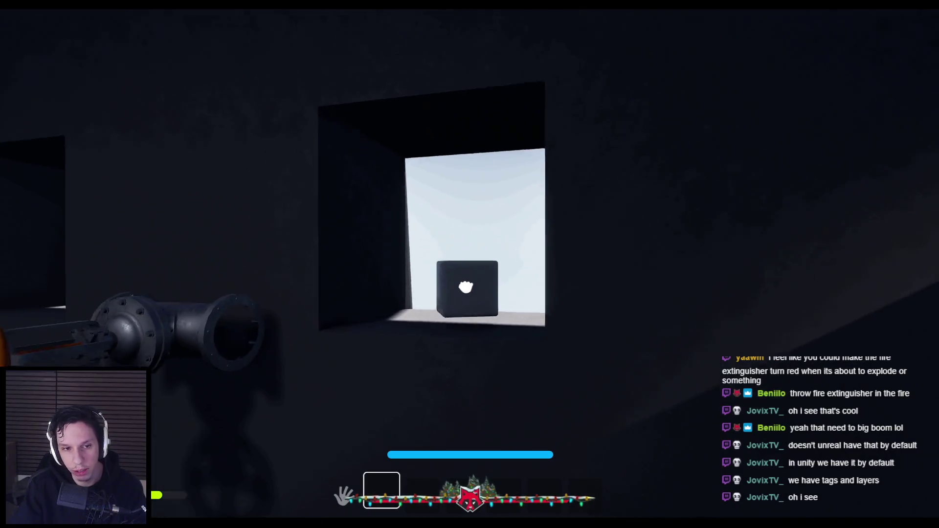
mouse_move(468, 279)
left_mouse_down()
mouse_move(325, 216)
mouse_move(299, 230)
mouse_move(418, 288)
mouse_move(487, 388)
mouse_move(482, 299)
mouse_move(539, 243)
mouse_move(397, 331)
mouse_move(469, 266)
mouse_move(681, 275)
mouse_move(300, 305)
mouse_move(469, 265)
left_mouse_up()
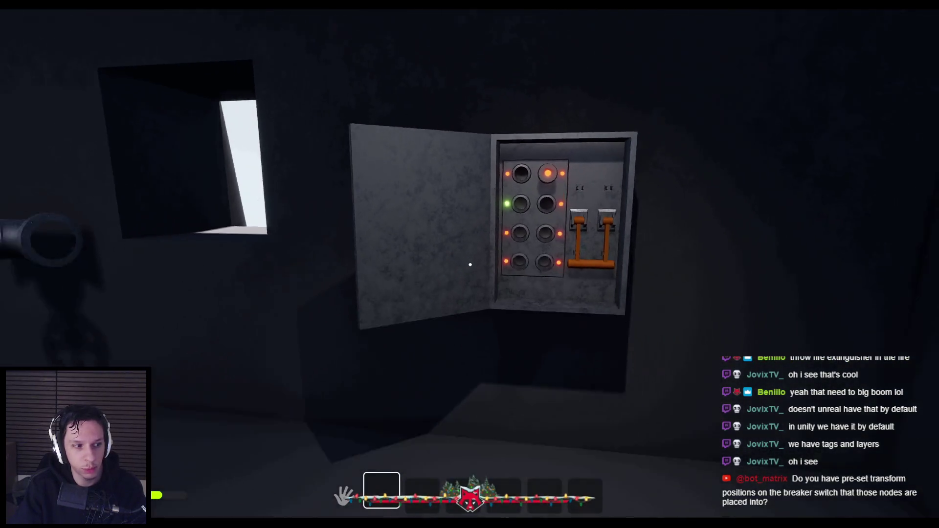
Stop and restart the play session several times, checking the breaker panel lights re-randomise.
key("w")
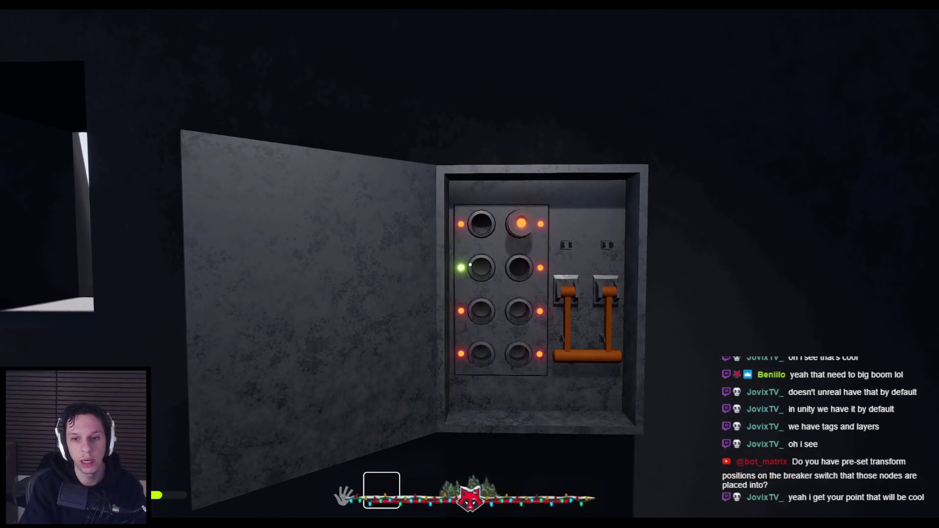
key("Escape")
key("alt+p")
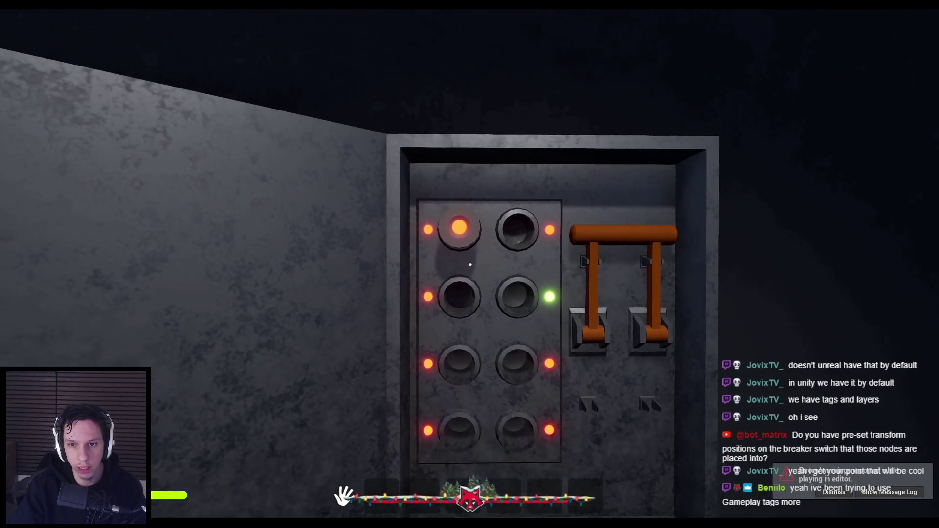
key("s")
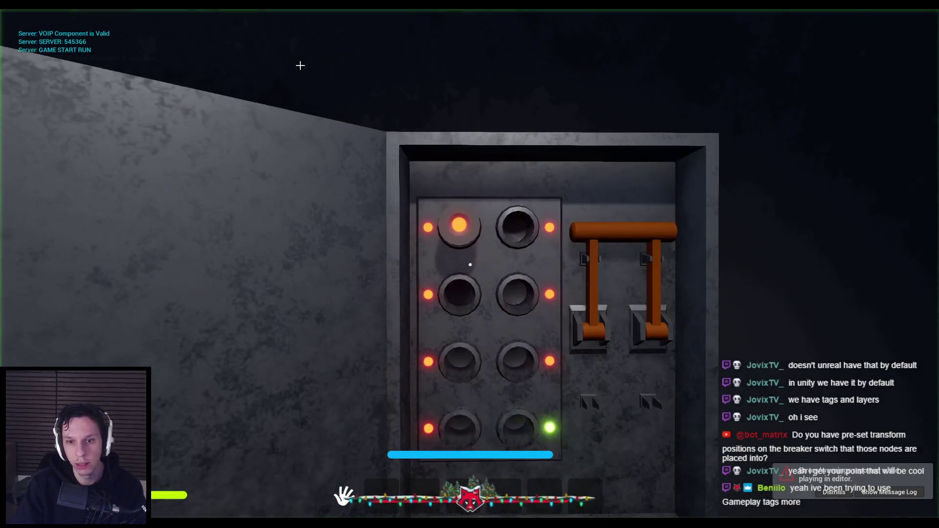
key("alt+p")
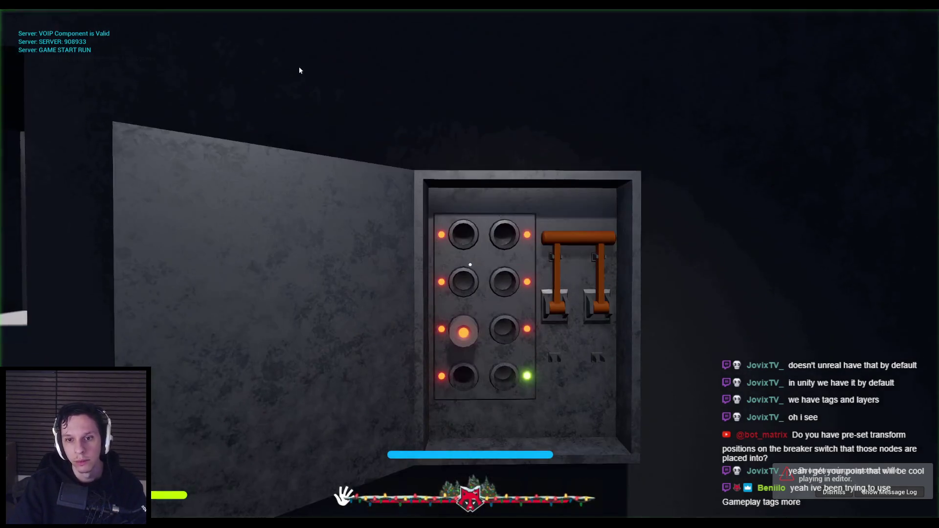
key("Escape")
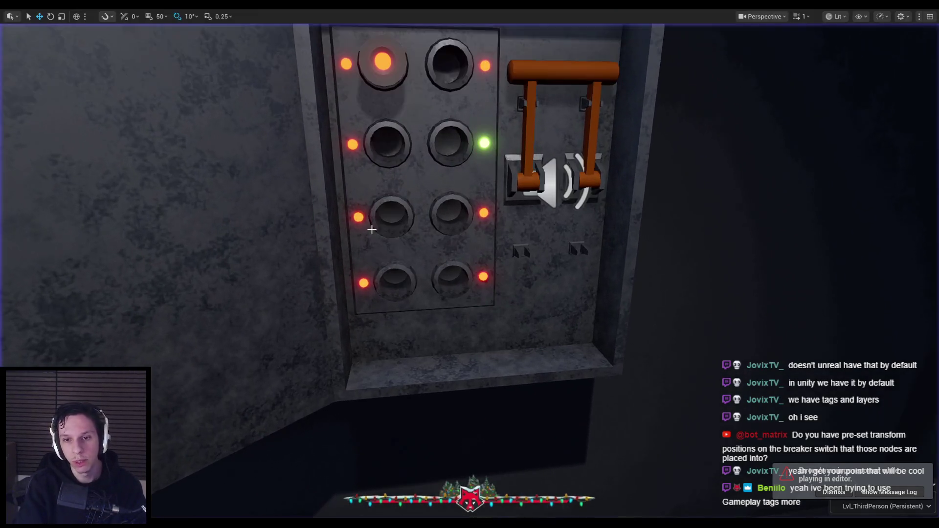
Restart play, grab the fuse from the third-row socket and seat it in the second-row left socket.
key("alt+p")
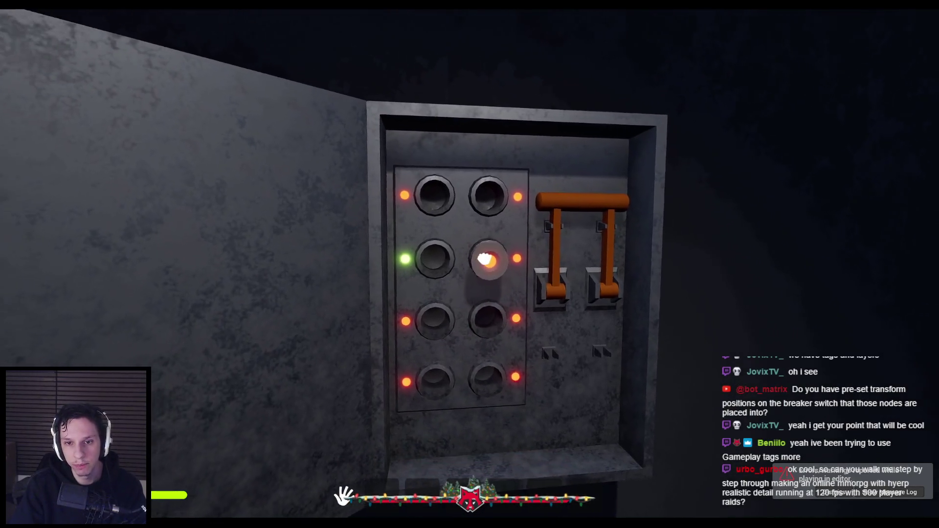
left_click(469, 264)
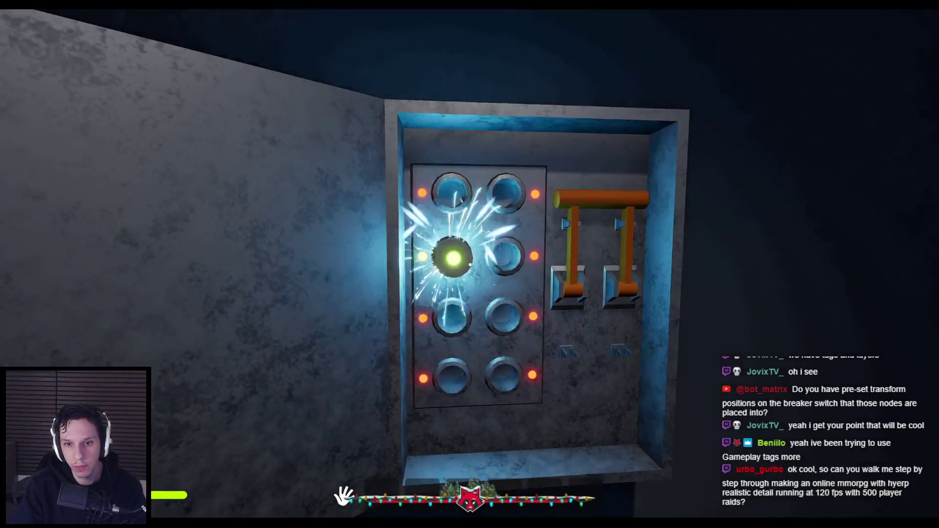
key("alt+p")
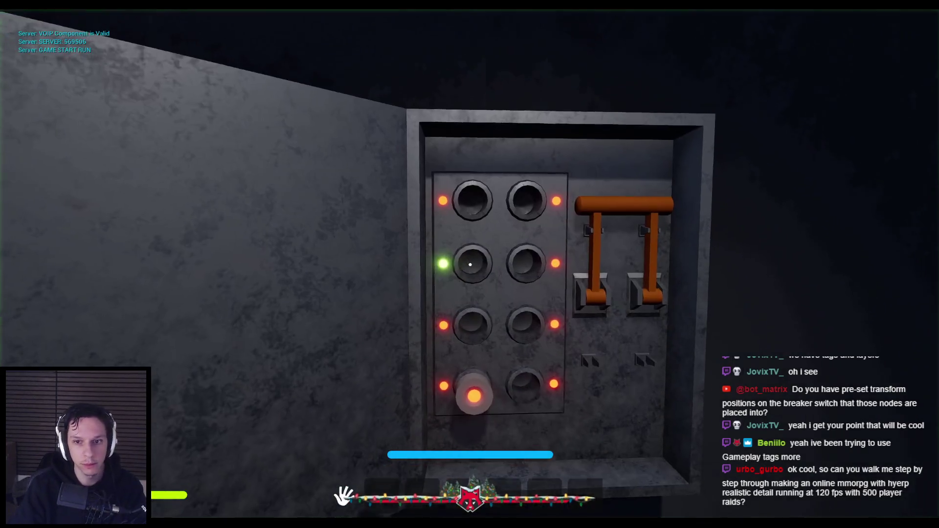
key("s")
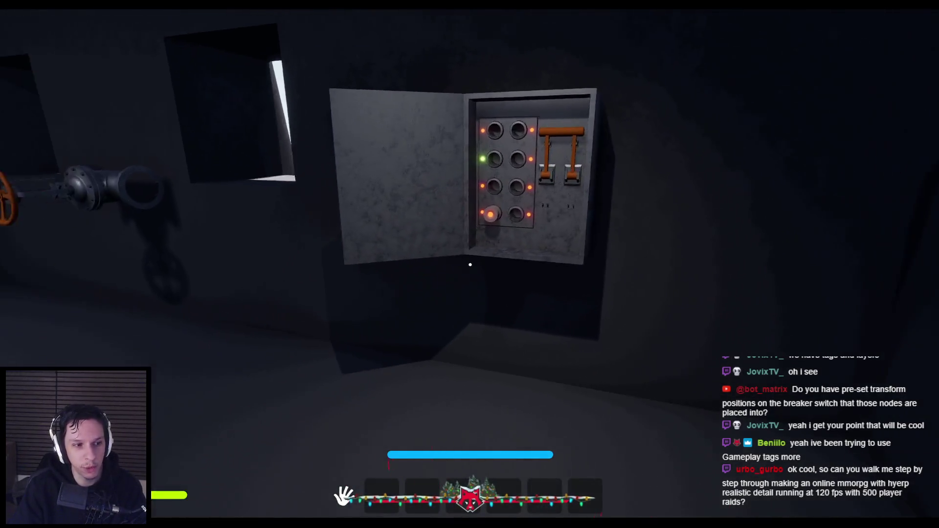
key("w")
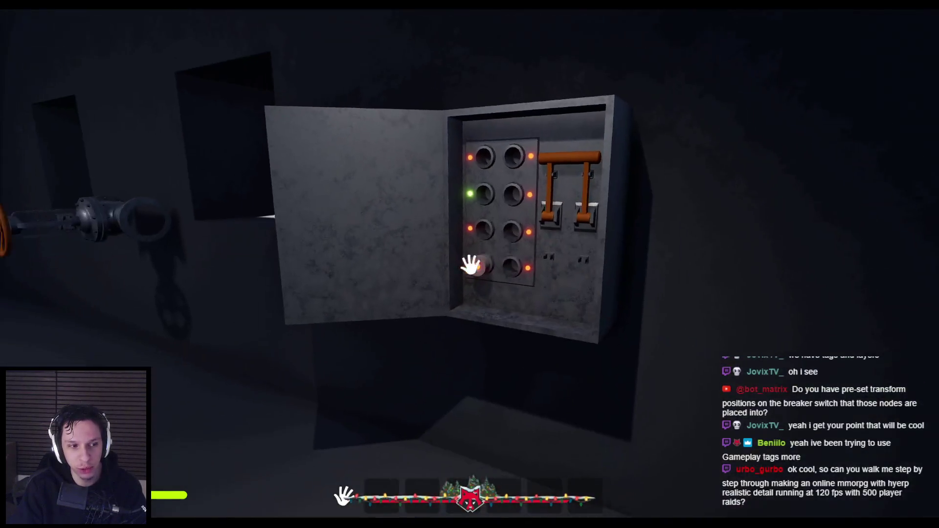
left_click(470, 265)
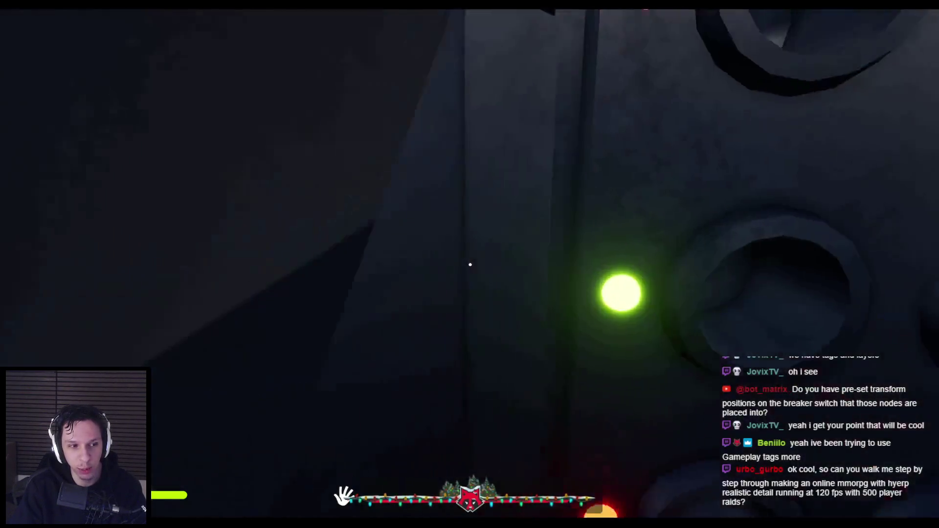
key("s")
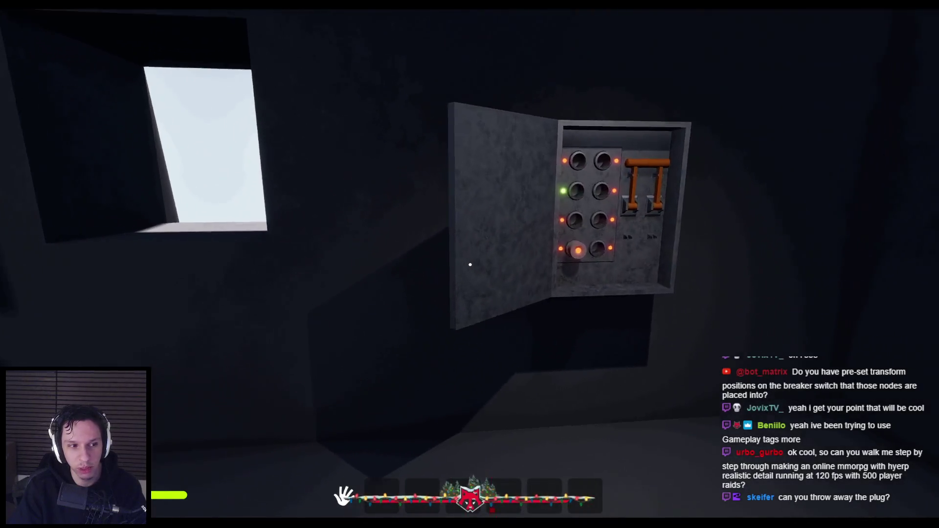
key("w")
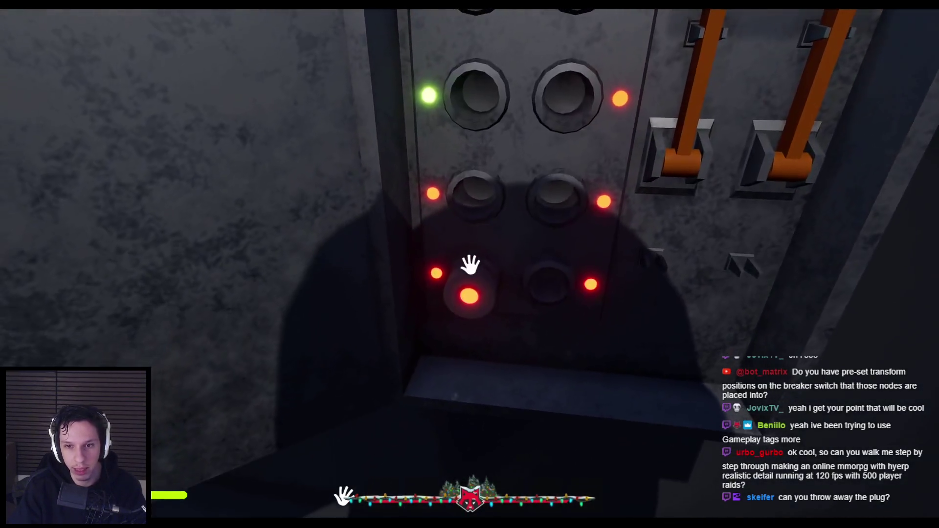
key("s")
mouse_move(468, 271)
left_mouse_down()
mouse_move(463, 241)
mouse_move(491, 293)
mouse_move(499, 419)
mouse_move(469, 431)
left_mouse_up()
key("s")
mouse_move(470, 265)
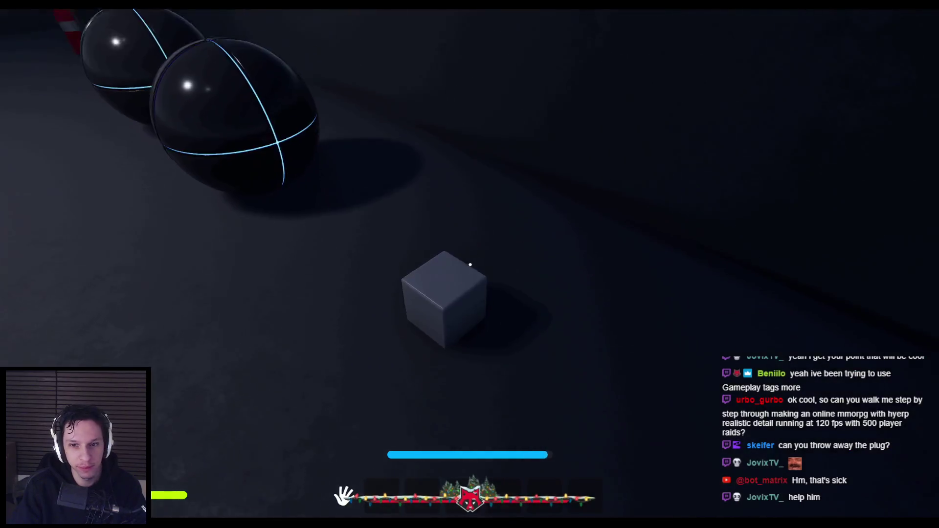
Pick up the cube and walk over to the open wall panel.
mouse_move(469, 265)
left_mouse_down()
mouse_move(549, 443)
mouse_move(587, 310)
mouse_move(470, 264)
mouse_move(472, 357)
mouse_move(283, 449)
mouse_move(418, 412)
mouse_move(411, 268)
mouse_move(457, 176)
mouse_move(470, 264)
left_mouse_up()
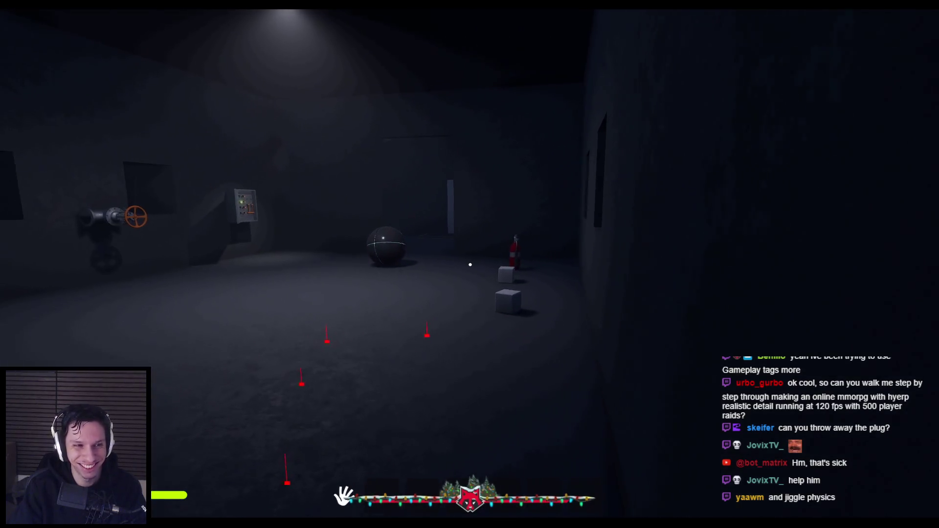
key("shift+w")
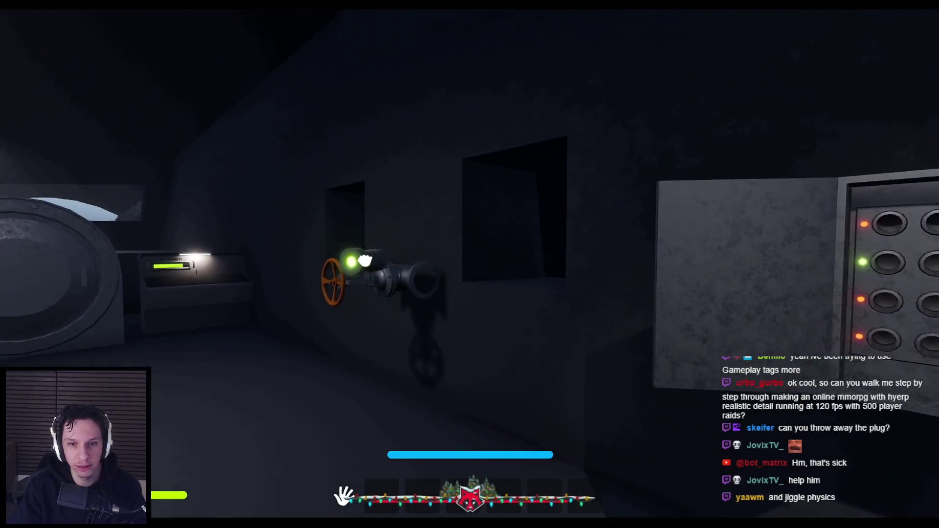
Back around the room past the tank and fuse box, then pick up the black sphere.
key("s")
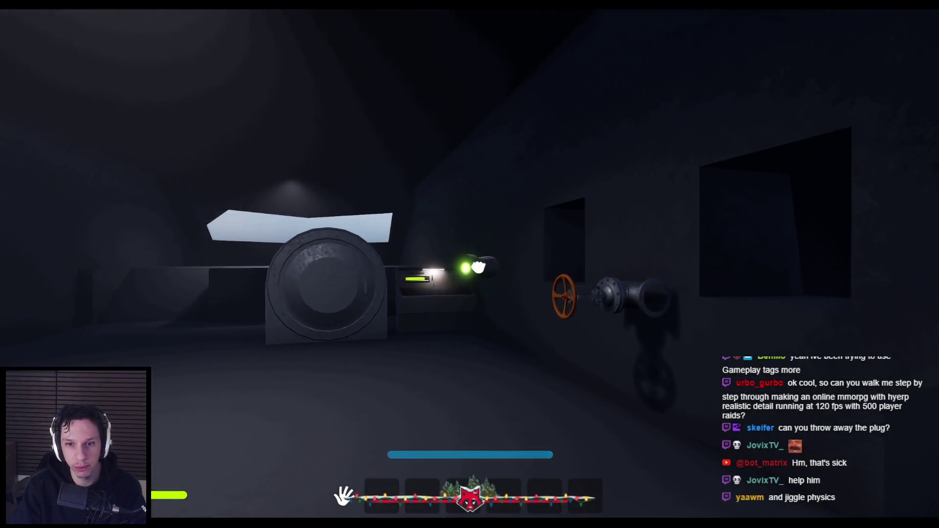
key("s")
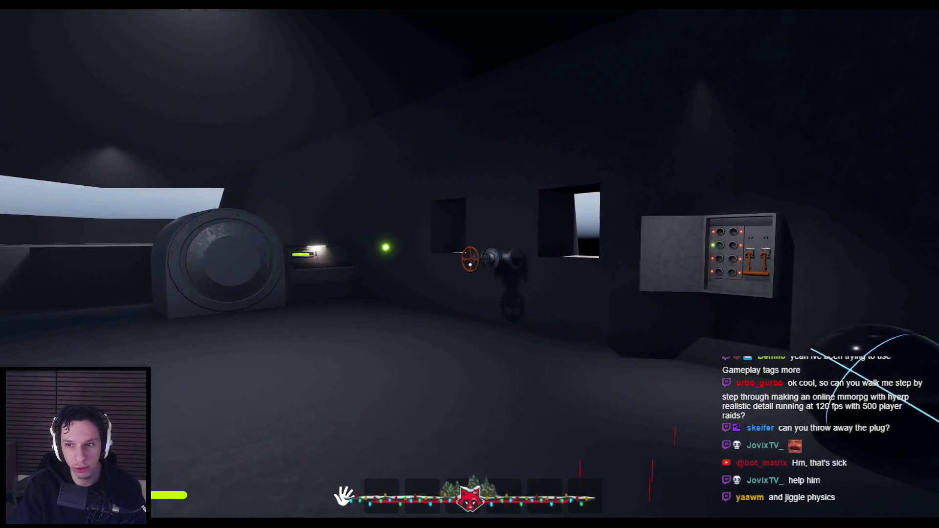
key("s")
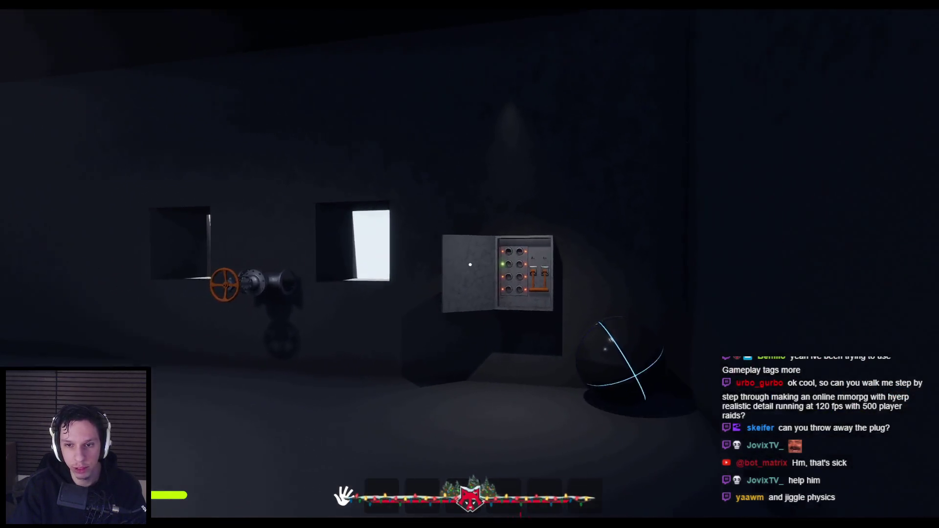
key("s")
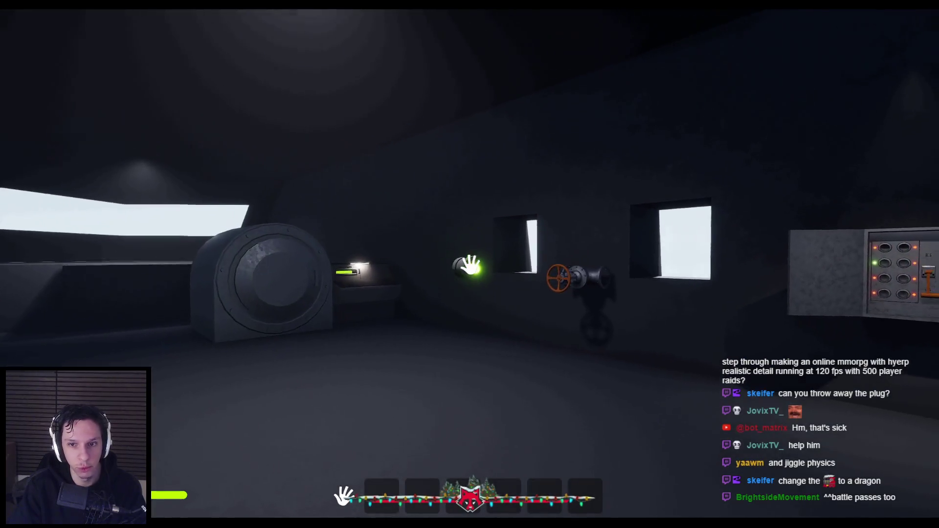
key("s")
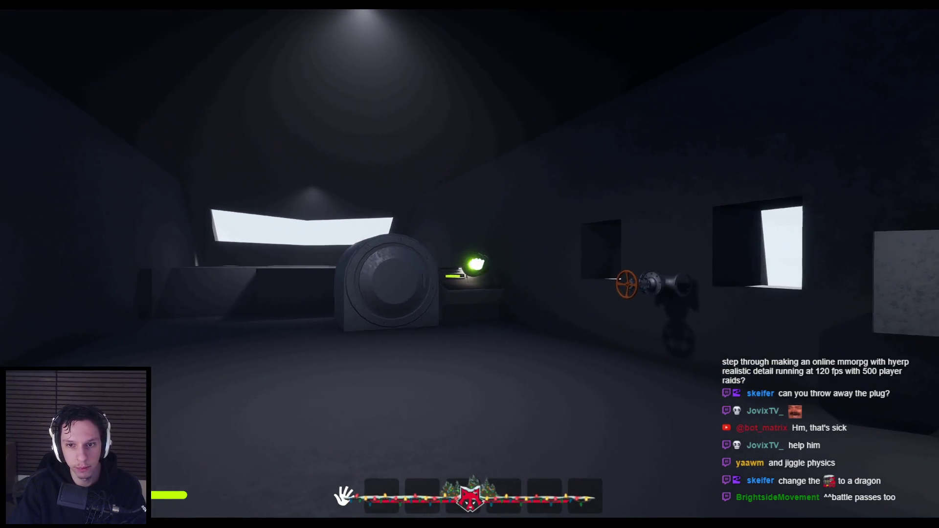
key("w")
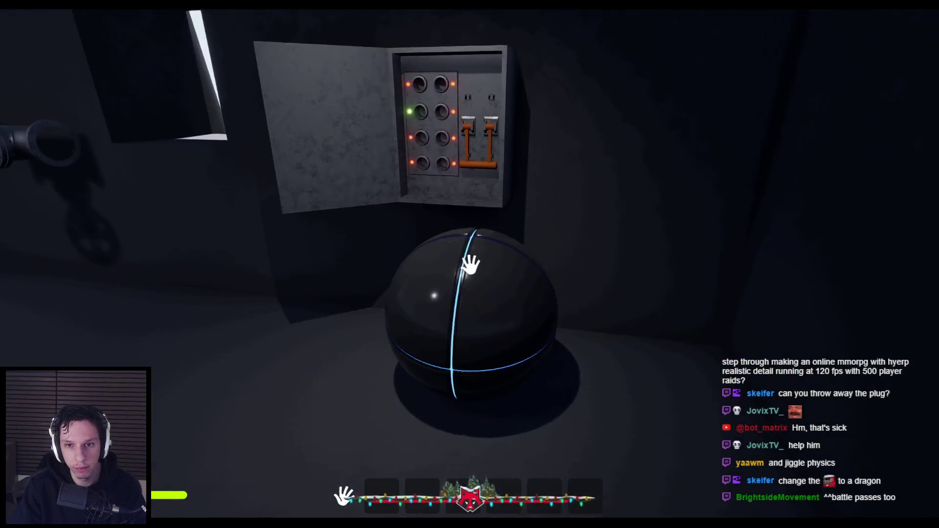
left_click(470, 264)
Insert the glowing plug into a fuse box socket and open the furnace to reveal the lava.
key("s")
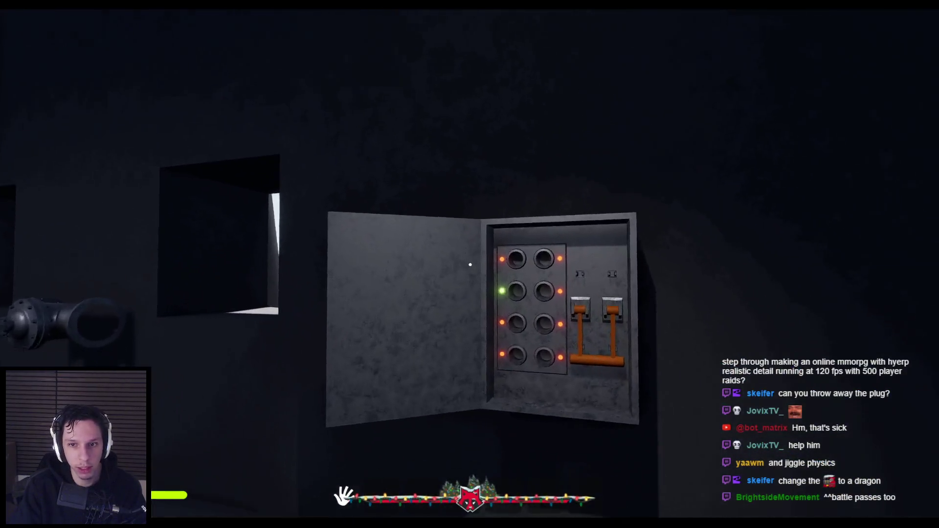
key("s")
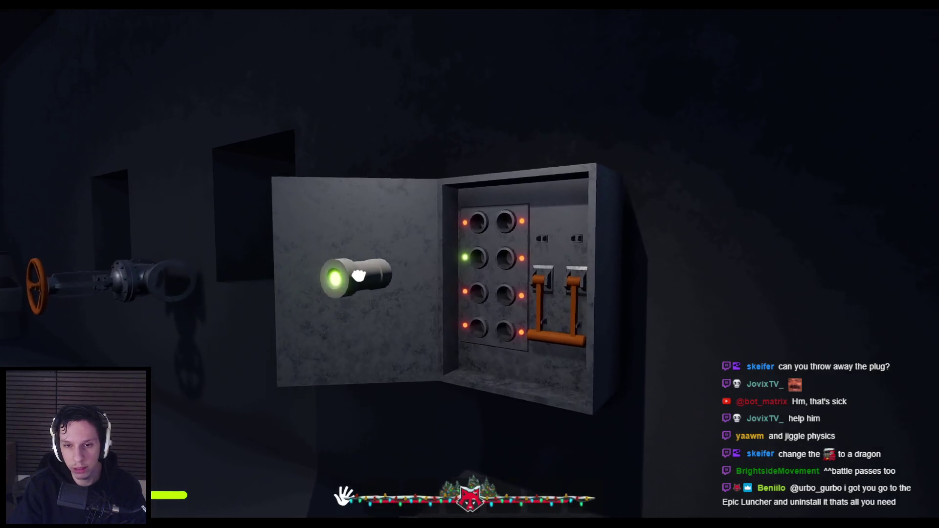
left_click(470, 265)
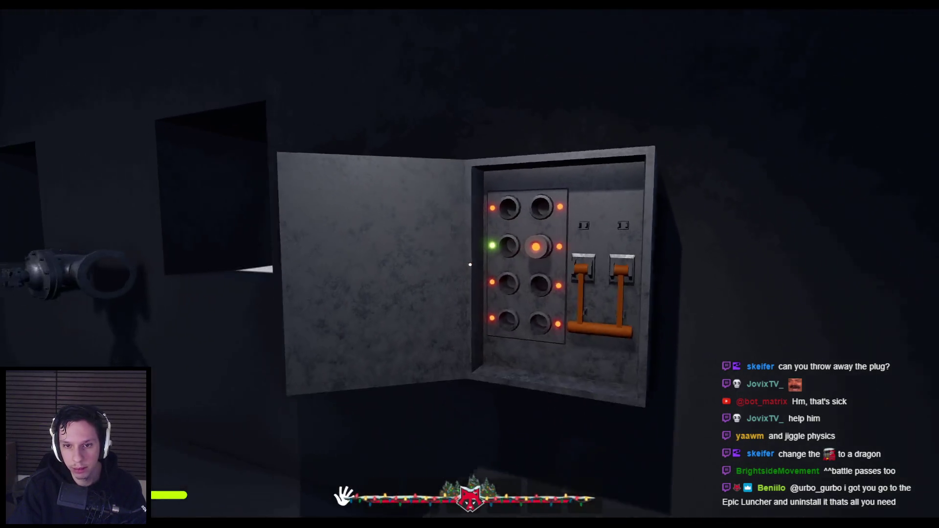
key("w")
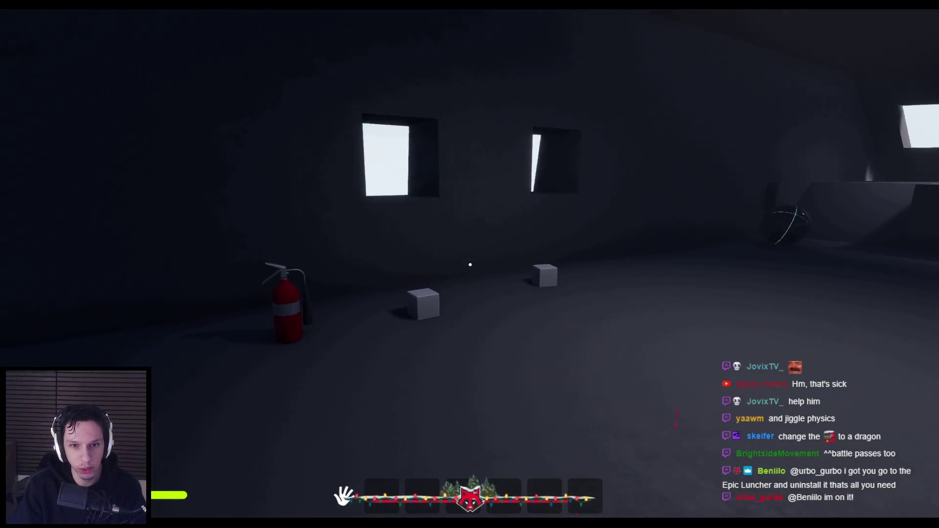
key("w")
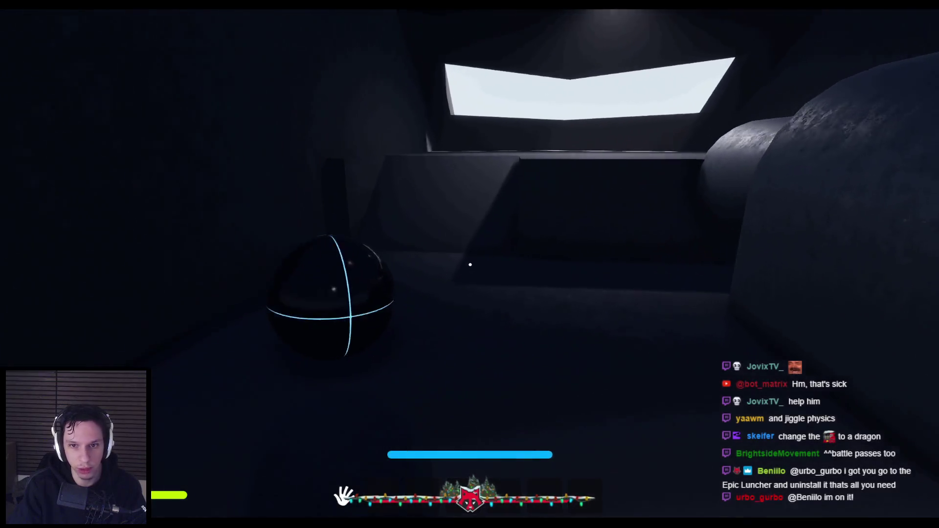
key("s")
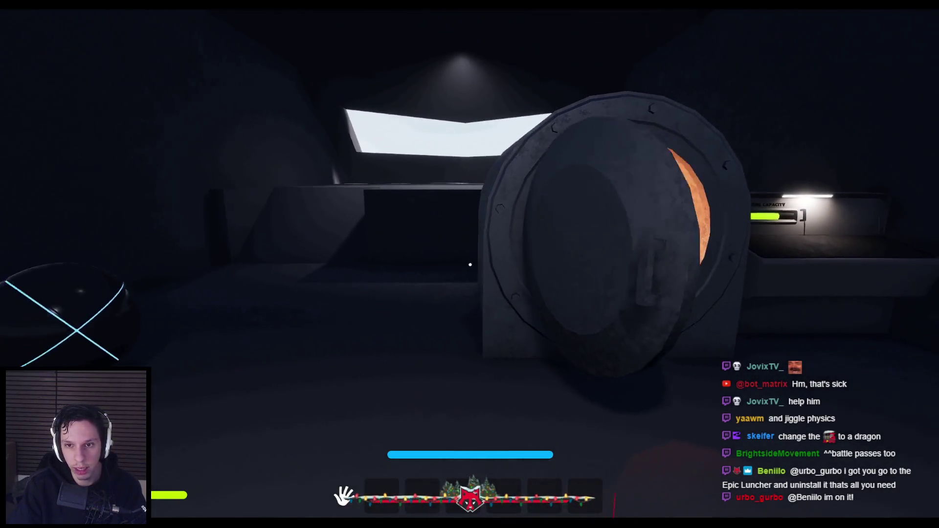
left_click(470, 265)
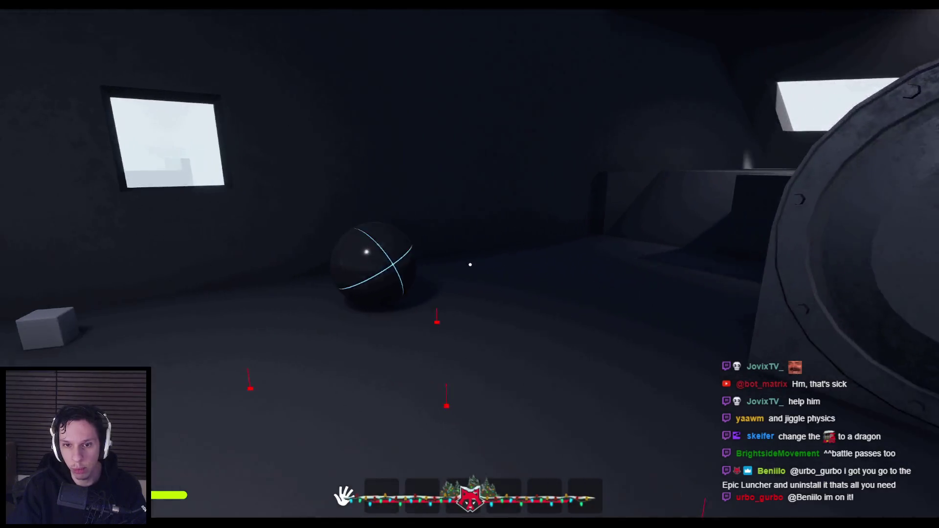
Walk outside through the doorway and stop the play-test, returning to the editor.
key("w")
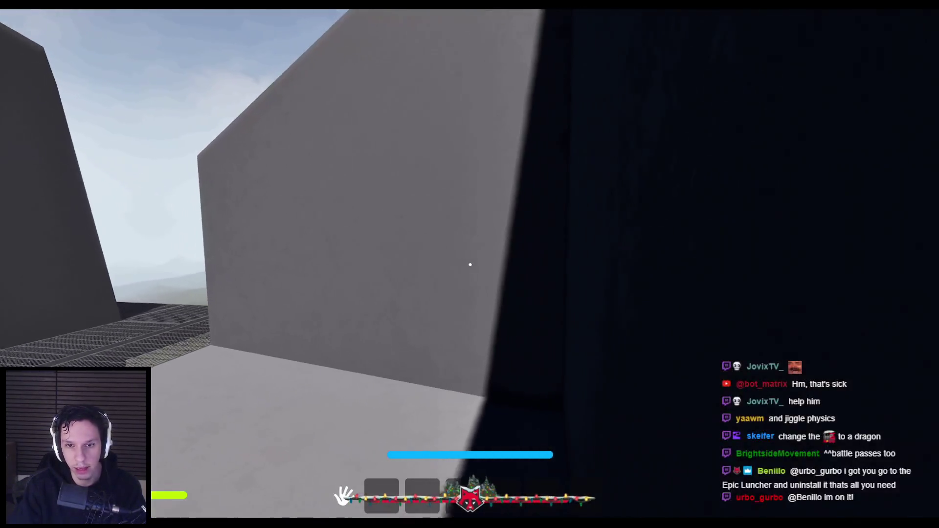
key("w")
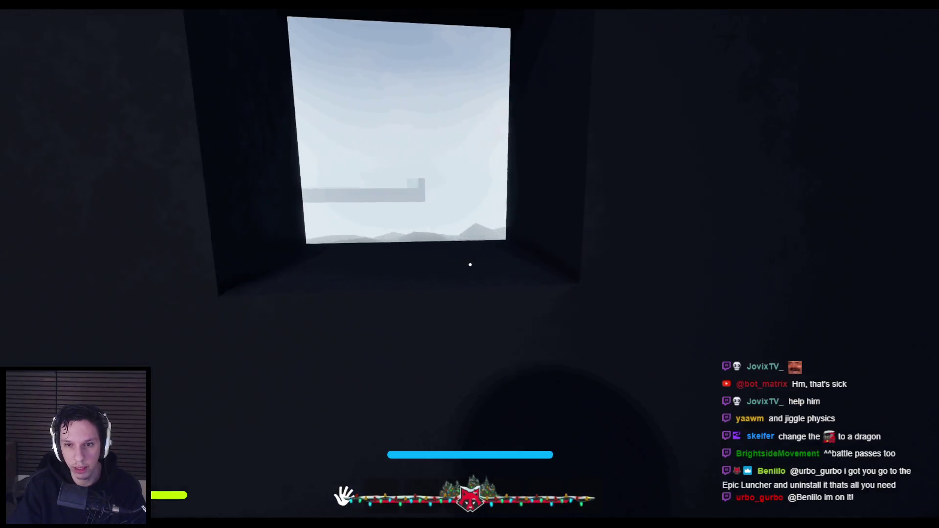
key("w")
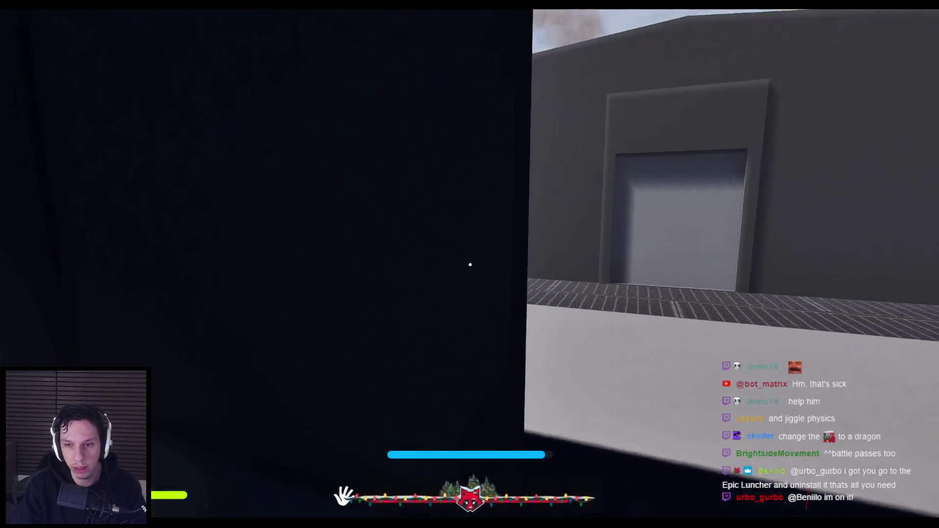
key("Escape")
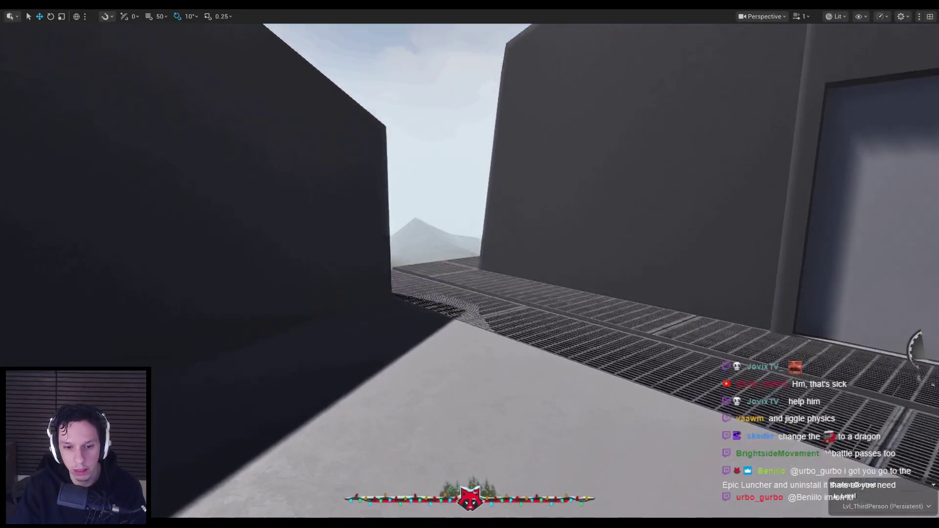
Inspect the SelectHotbarItem spawn transform nodes in BP_TrainrotPlayerCharacter, then launch a new play-test of the level.
key("f")
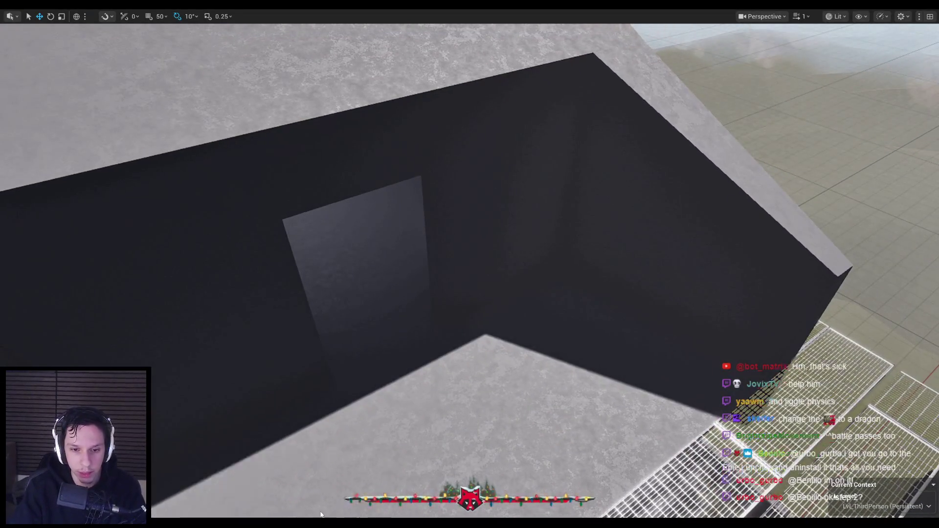
key("alt+Tab")
scroll(364, 259, "up", 2)
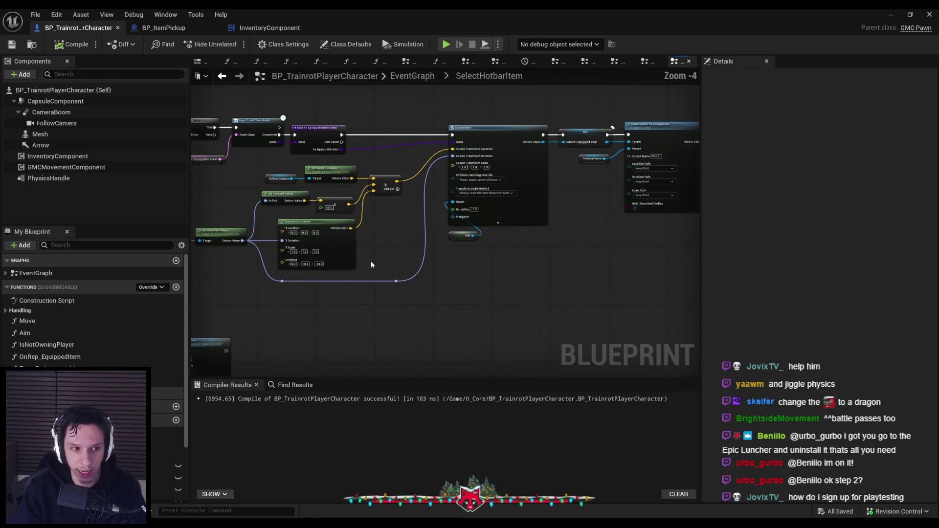
scroll(371, 261, "up", 1)
left_click_drag(368, 278, 462, 287)
scroll(462, 287, "up", 1)
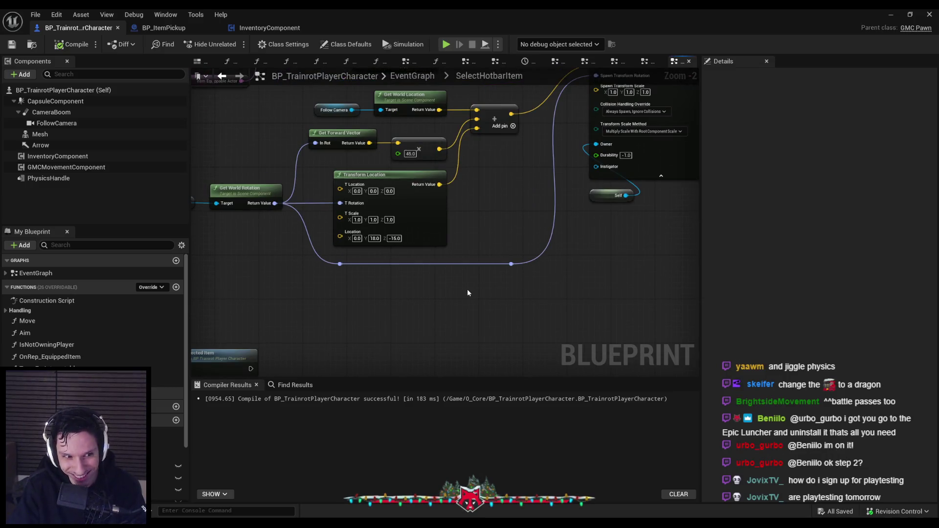
key("alt+Tab")
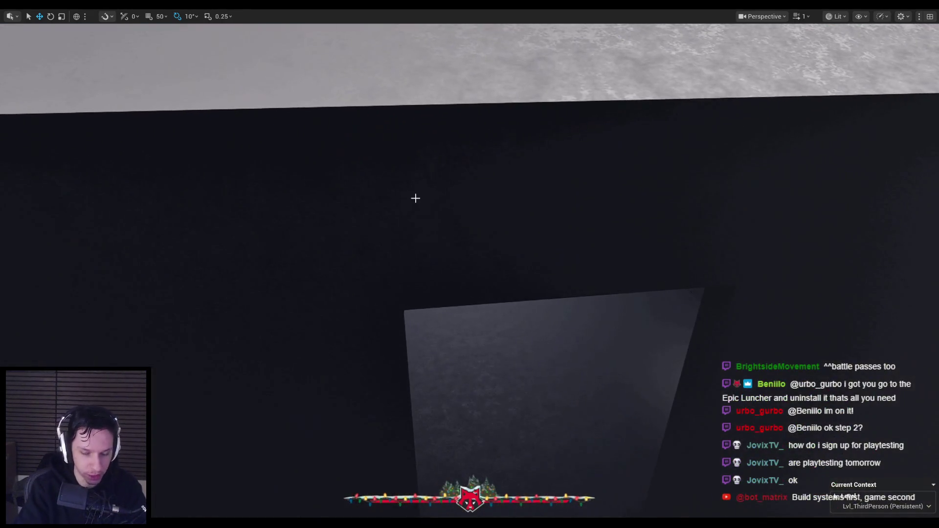
key("alt+p")
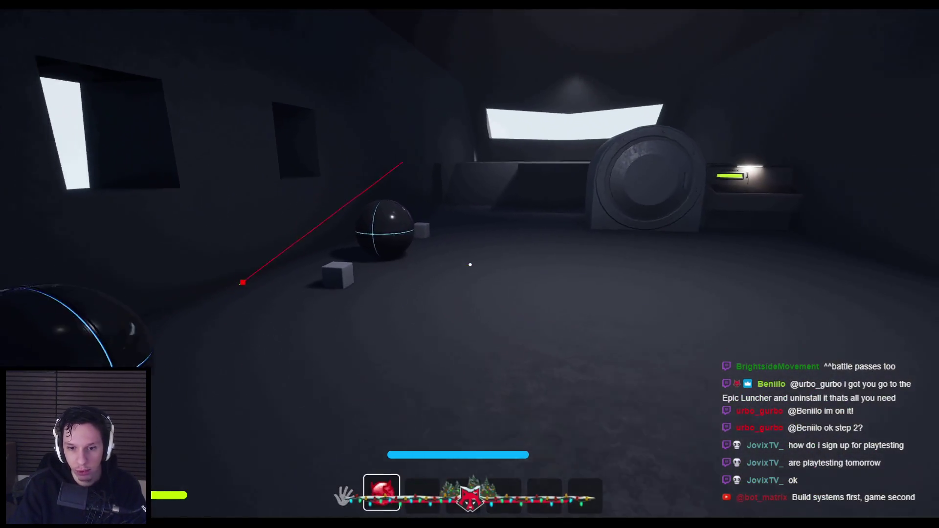
Drop the fire extinguisher from the hotbar, grab and release it, then stop the play session.
key("s")
left_click_drag(469, 264, 469, 264)
scroll(470, 264, "up", 2)
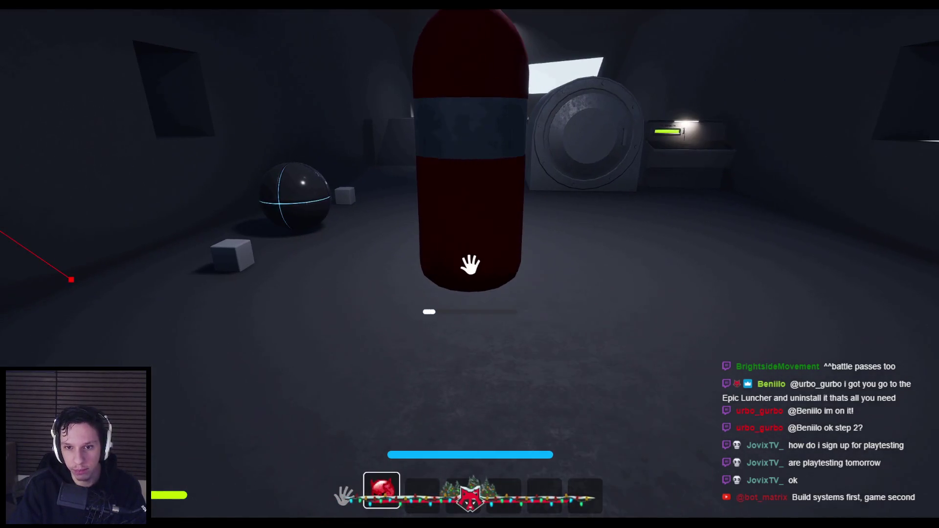
key("q")
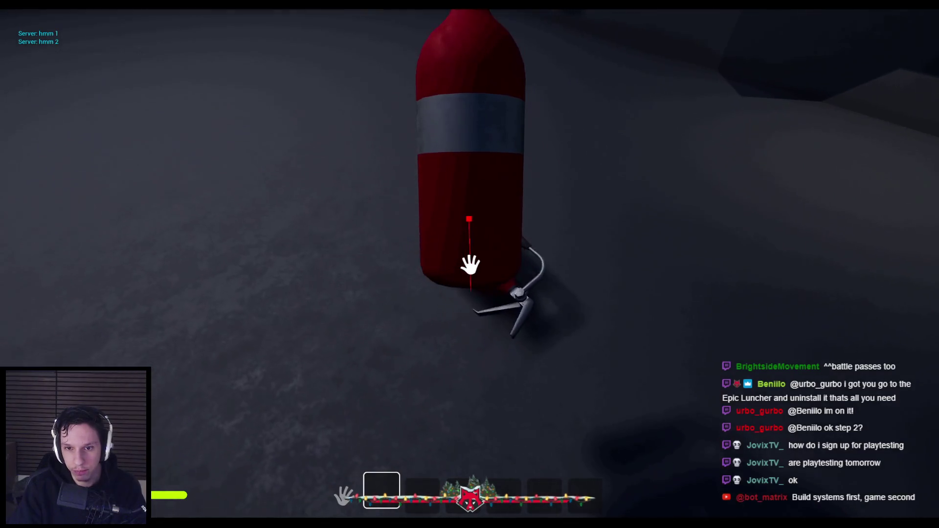
left_click(470, 265)
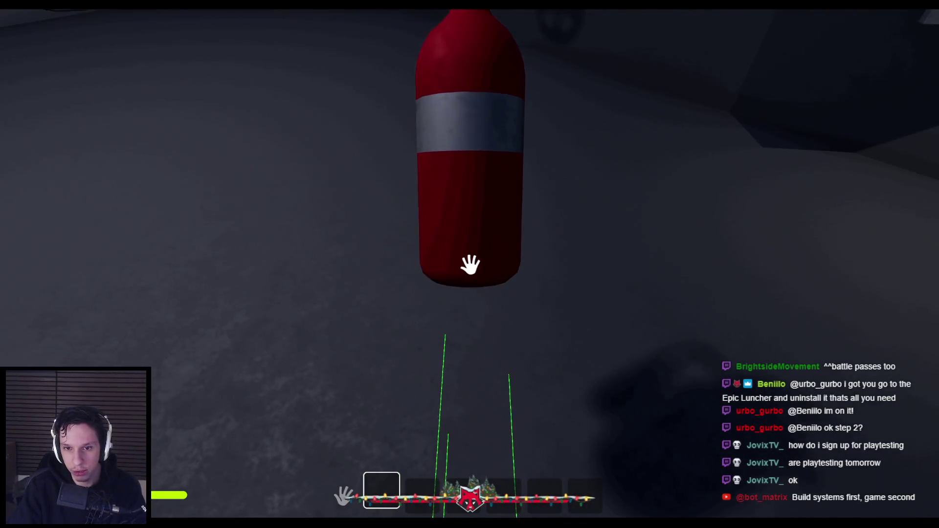
left_click(469, 265)
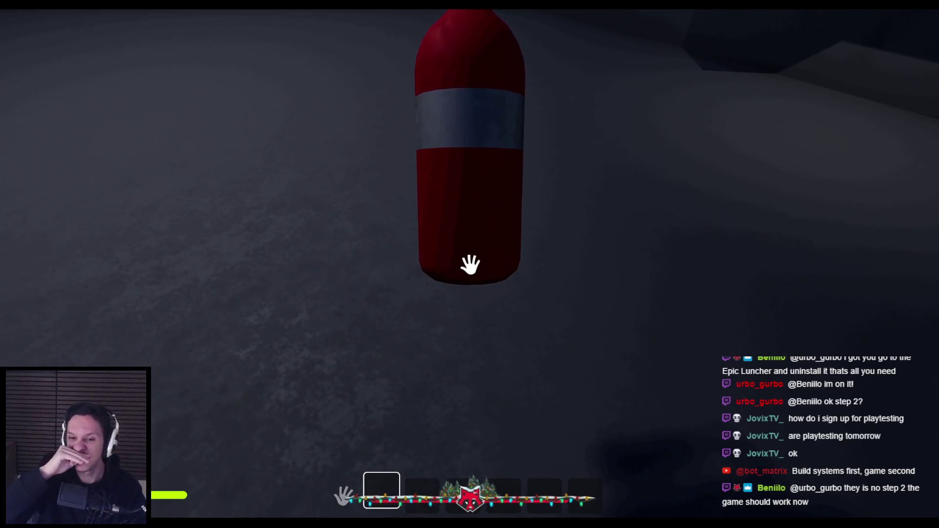
key("Escape")
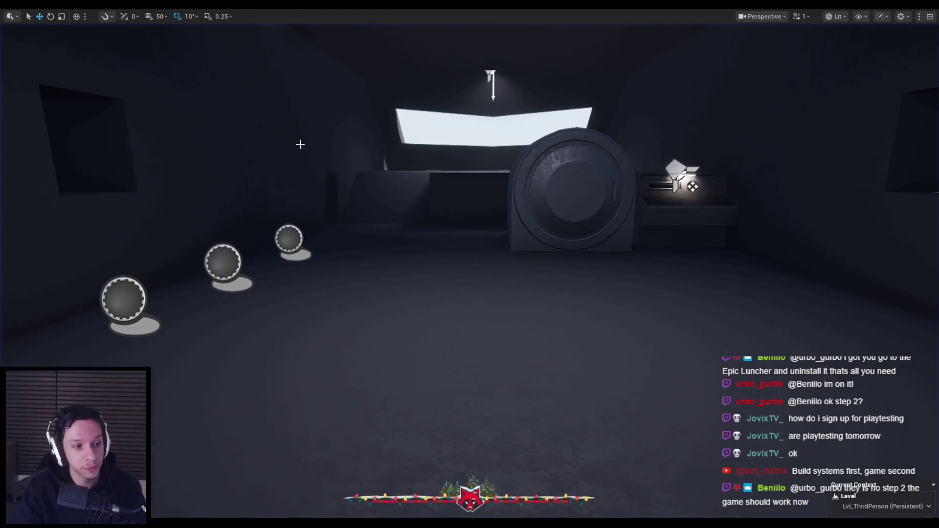
Scroll through the SelectHotbarItem graph, minimize the Blueprint window, and start a fresh play session.
scroll(300, 144, "down", 10)
scroll(339, 161, "up", 8)
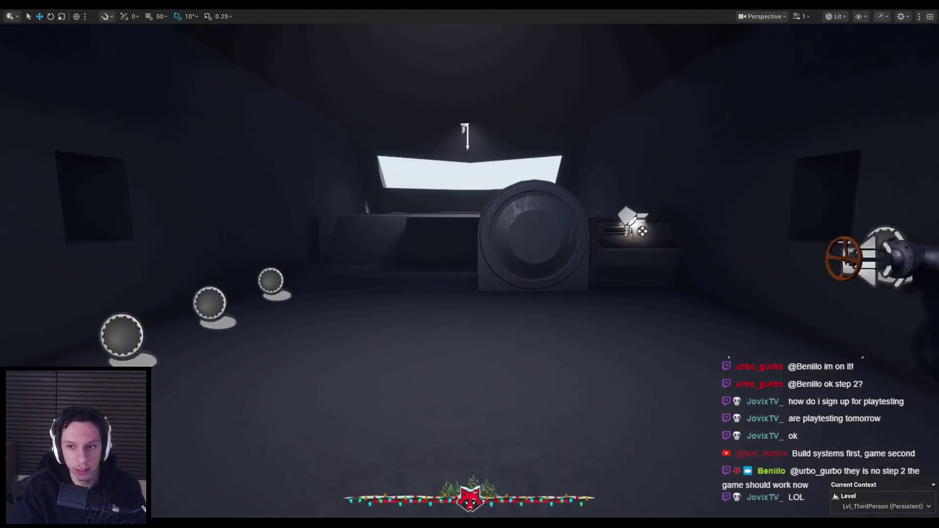
scroll(470, 264, "down", 3)
key("alt+Tab")
scroll(371, 308, "down", 2)
scroll(459, 252, "up", 2)
scroll(462, 250, "down", 2)
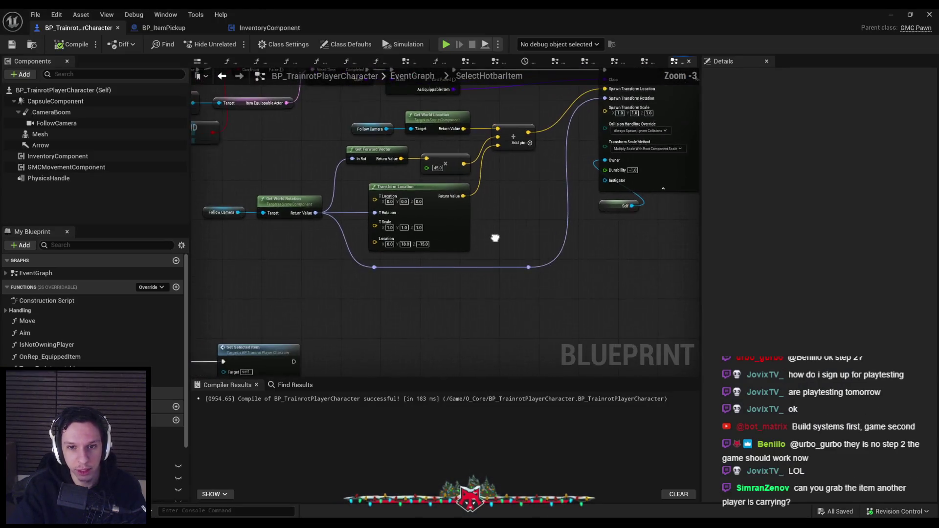
scroll(427, 271, "up", 3)
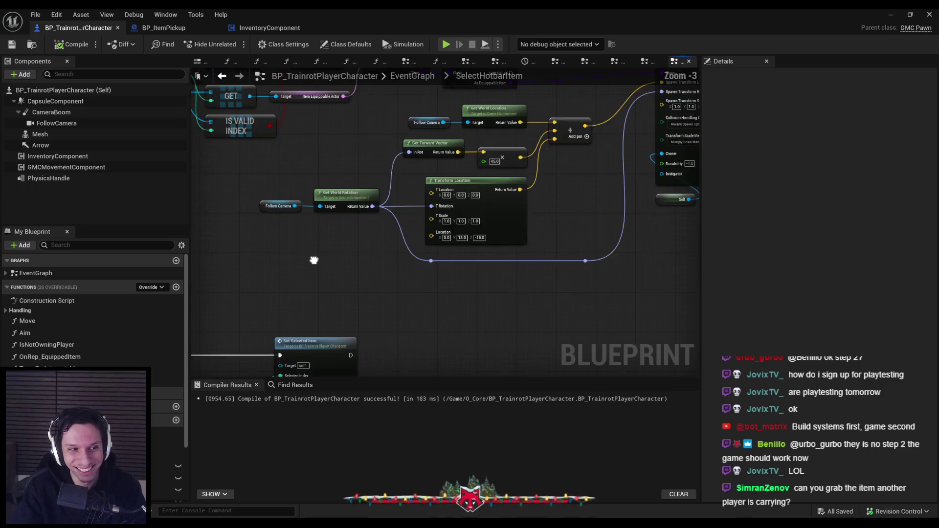
scroll(368, 262, "down", 2)
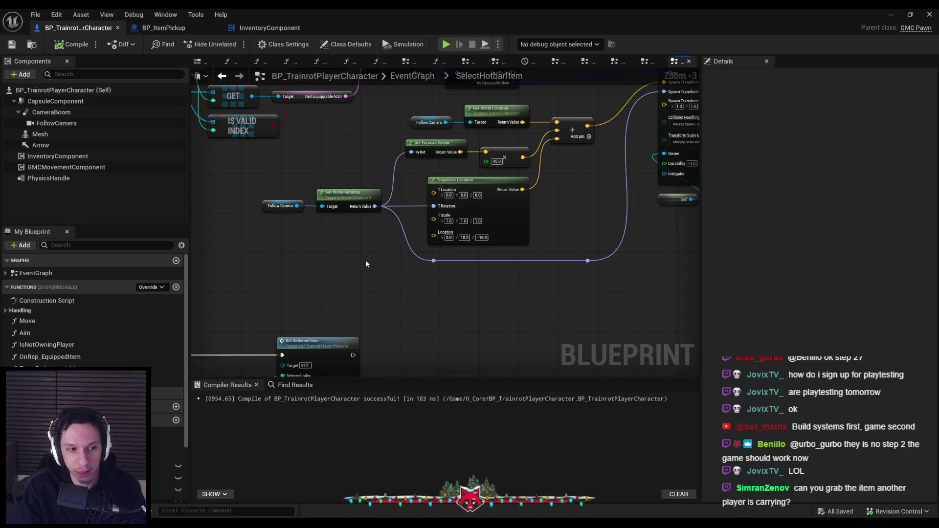
left_click(890, 17)
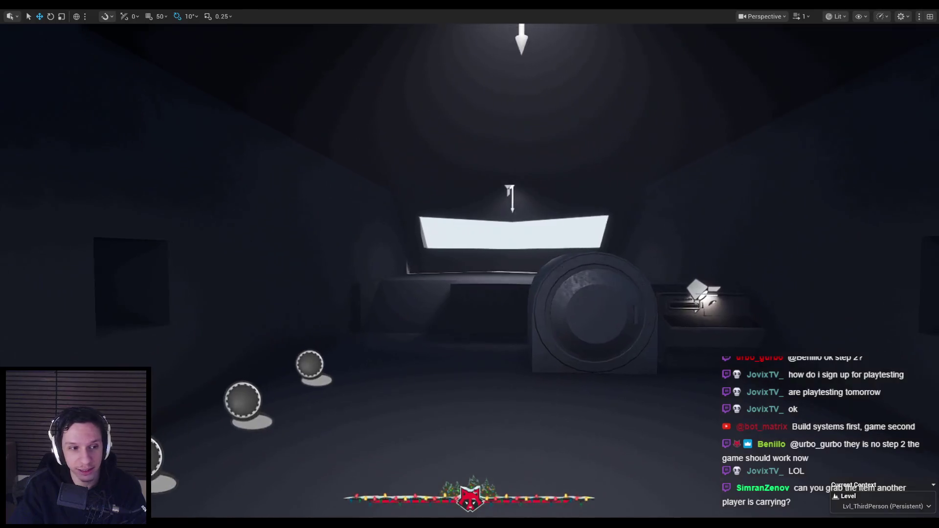
key("alt+p")
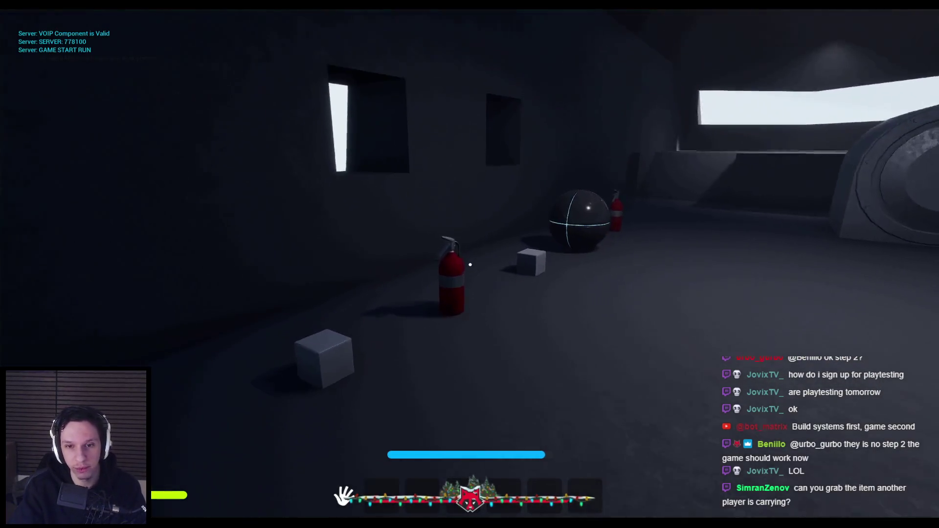
Pick up the fire extinguisher, then repeatedly throw and re-grab it.
left_click(470, 265)
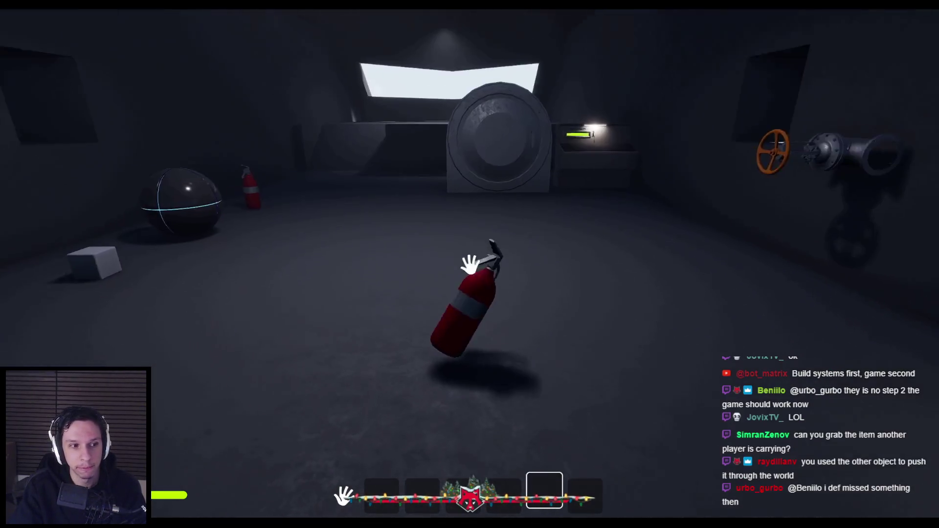
left_click(471, 266)
left_click(473, 364)
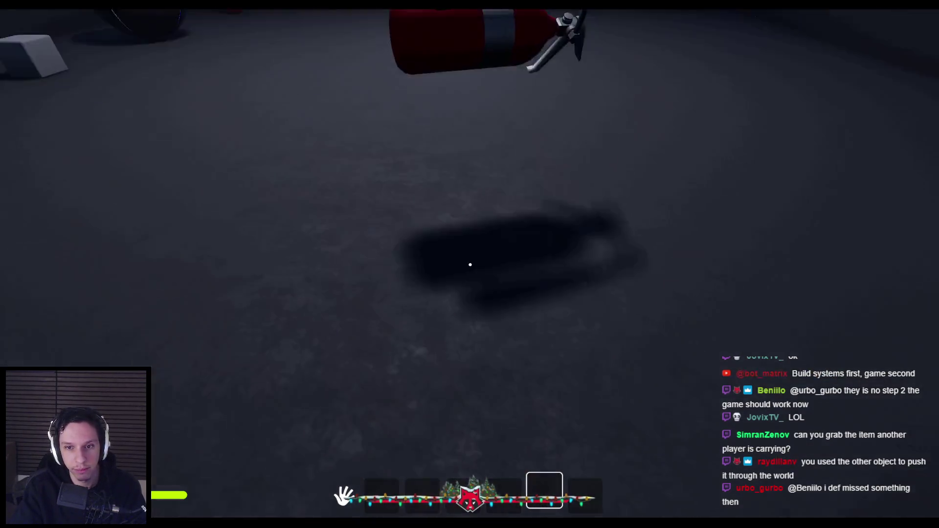
left_click(502, 254)
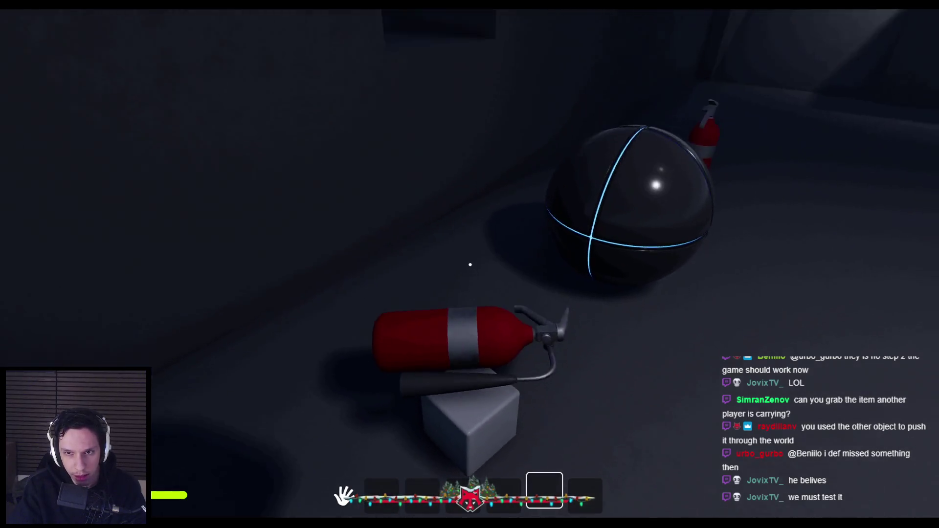
Store the extinguisher in the hotbar, drop it back onto the floor, and end the play-test.
key("e")
left_click(470, 265)
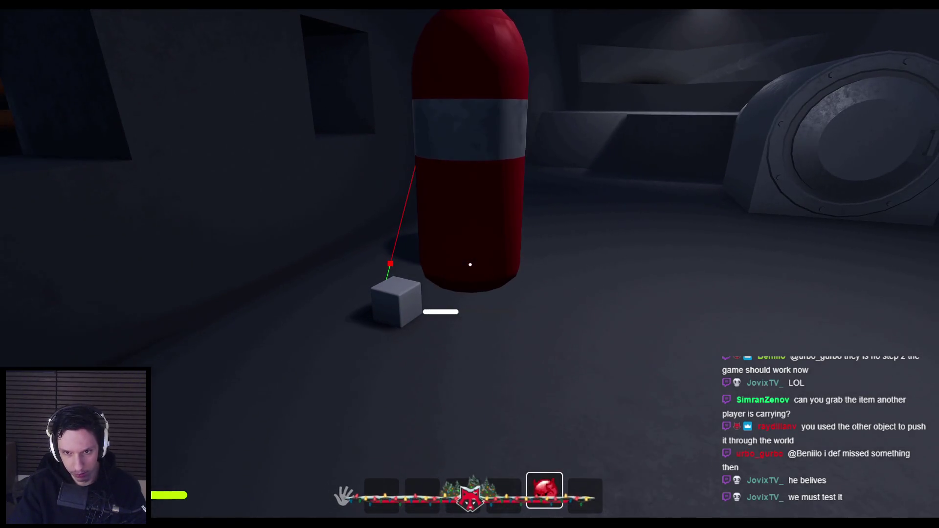
scroll(470, 265, "down", 3)
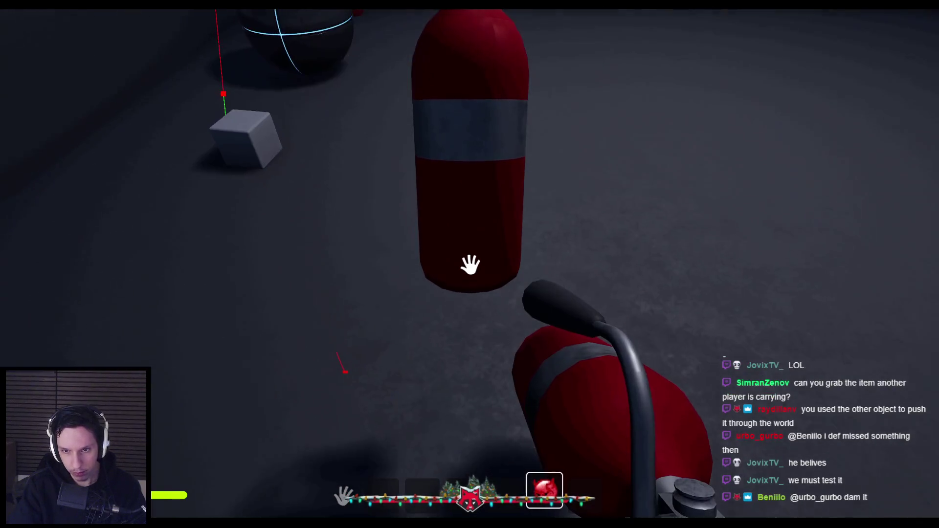
left_click(470, 265)
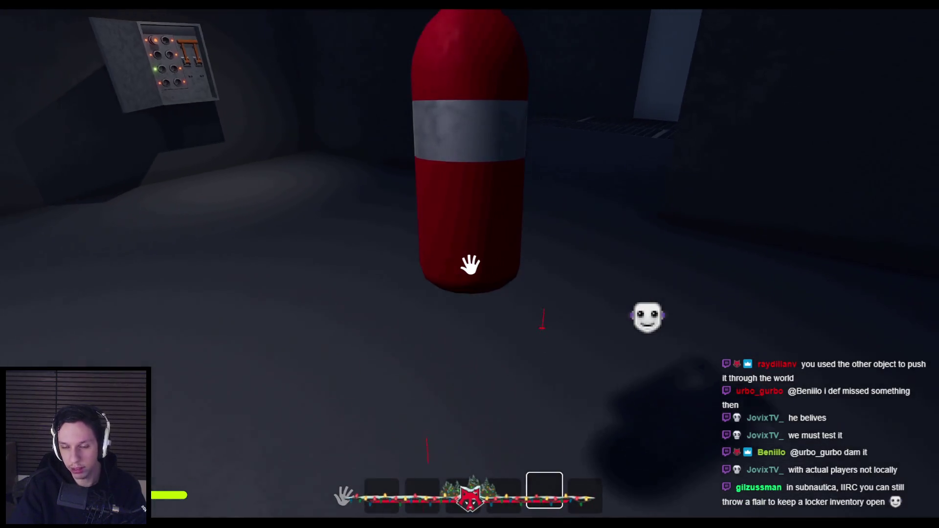
left_click_drag(469, 265, 470, 264)
key("Escape")
left_click_drag(448, 334, 448, 334)
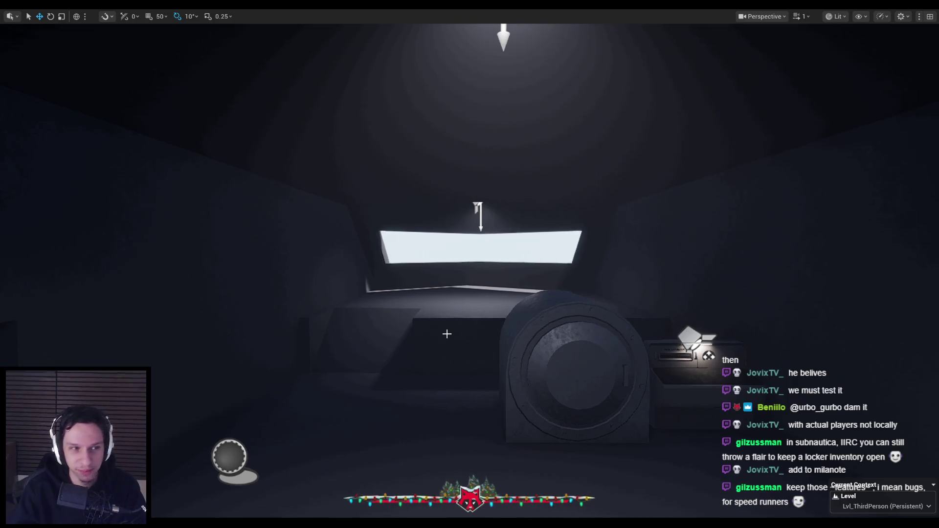
Bring up the BP_TrainrotPlayerCharacter window and center its graph on the SpawnActor node.
mouse_move(259, 516)
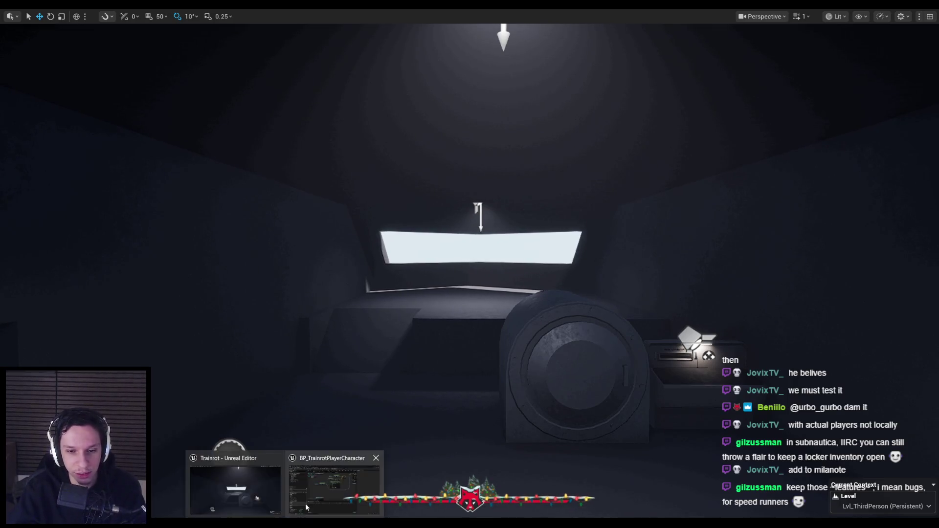
left_click(352, 482)
left_click_drag(677, 171, 467, 193)
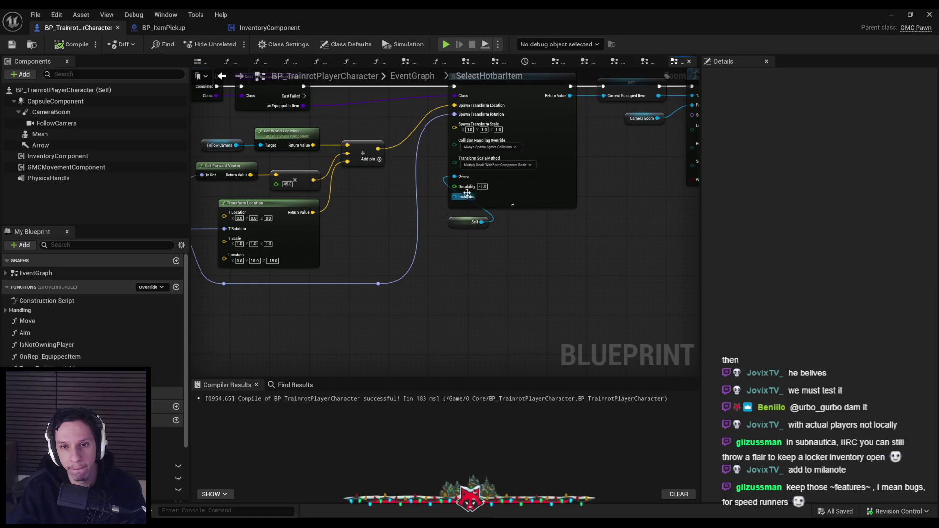
scroll(467, 240, "up", 1)
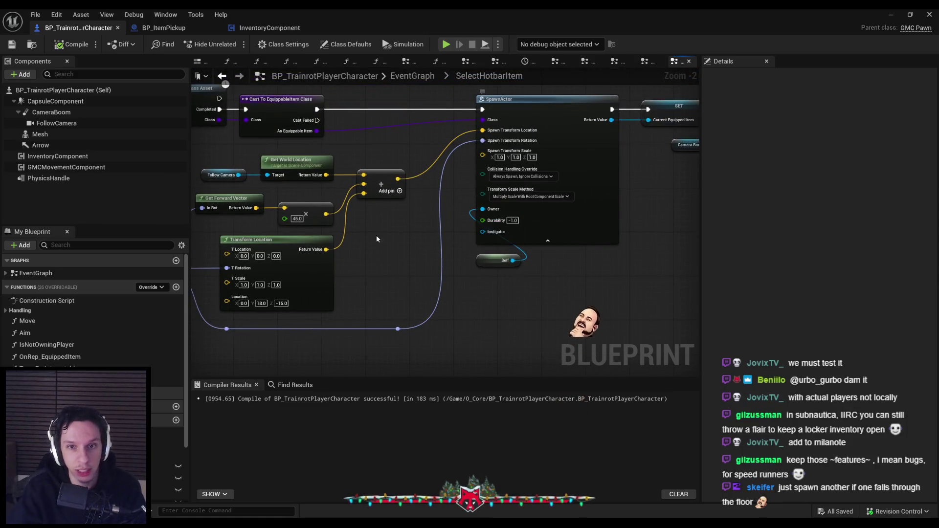
scroll(376, 239, "down", 1)
Pan across the Sequence, Is Valid Index and ServerSetSelectedItem nodes, then back to SpawnActor.
left_click_drag(382, 239, 551, 256)
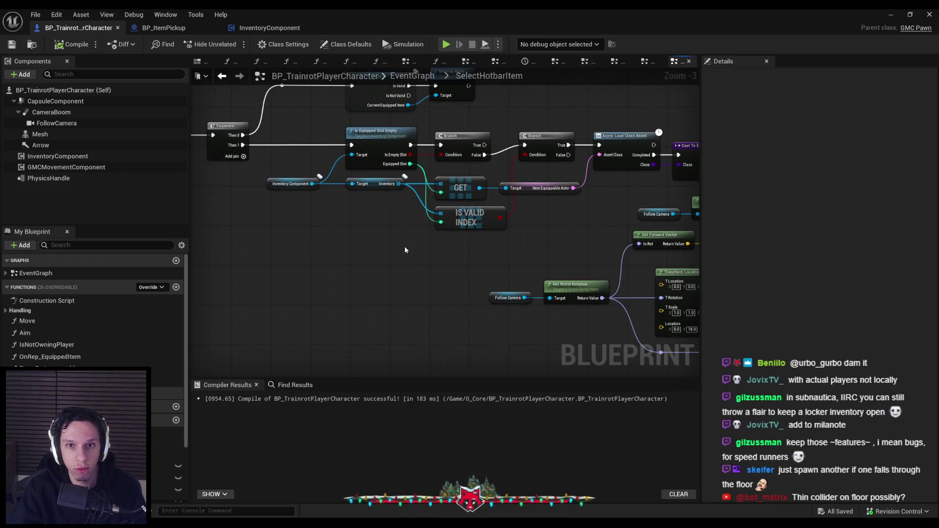
mouse_move(405, 249)
left_mouse_down()
mouse_move(592, 277)
mouse_move(425, 266)
mouse_move(412, 283)
mouse_move(213, 239)
left_mouse_up()
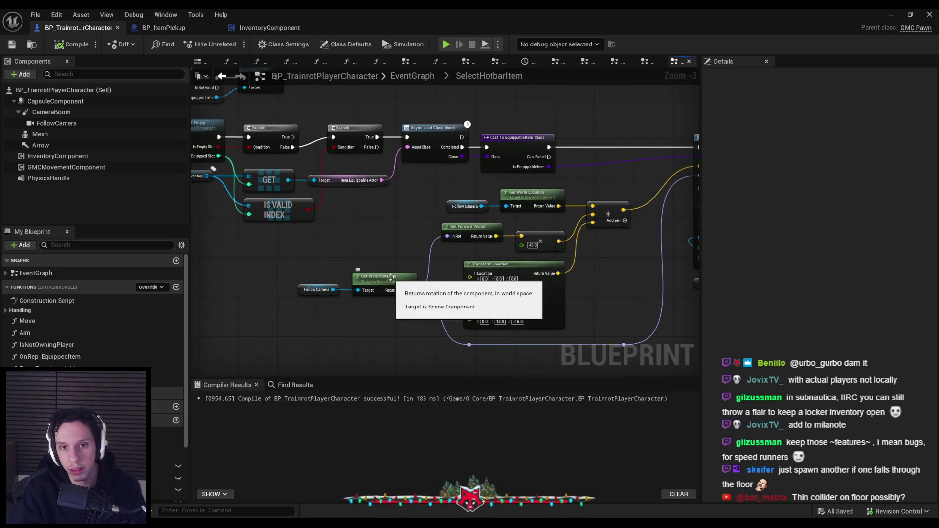
left_click_drag(393, 262, 212, 238)
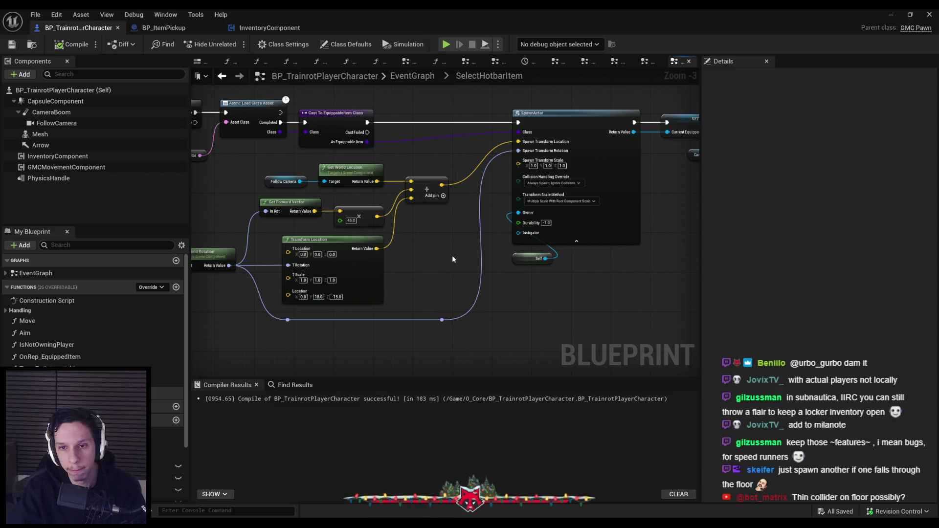
mouse_move(452, 258)
left_mouse_down()
mouse_move(446, 278)
mouse_move(420, 289)
mouse_move(510, 278)
left_mouse_up()
scroll(400, 297, "down", 1)
mouse_move(471, 306)
left_mouse_down()
mouse_move(463, 339)
mouse_move(567, 337)
left_mouse_up()
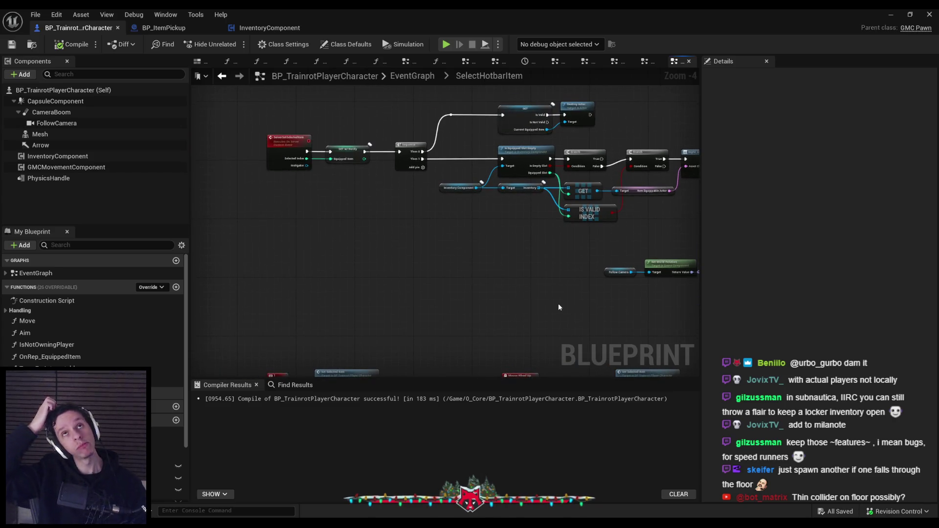
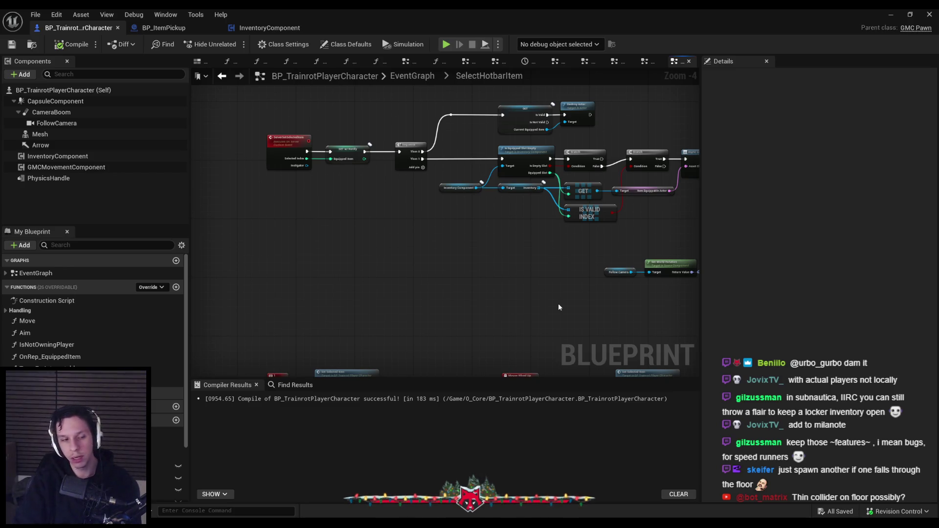
Check the Item variable's properties in BP_ItemPickup, then return to the player character blueprint.
left_click(165, 28)
left_click(164, 397)
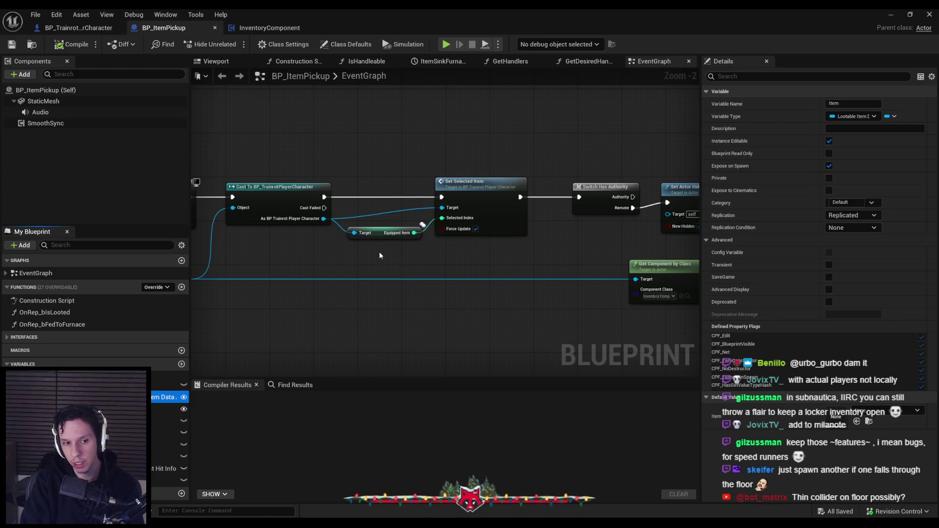
left_click(77, 32)
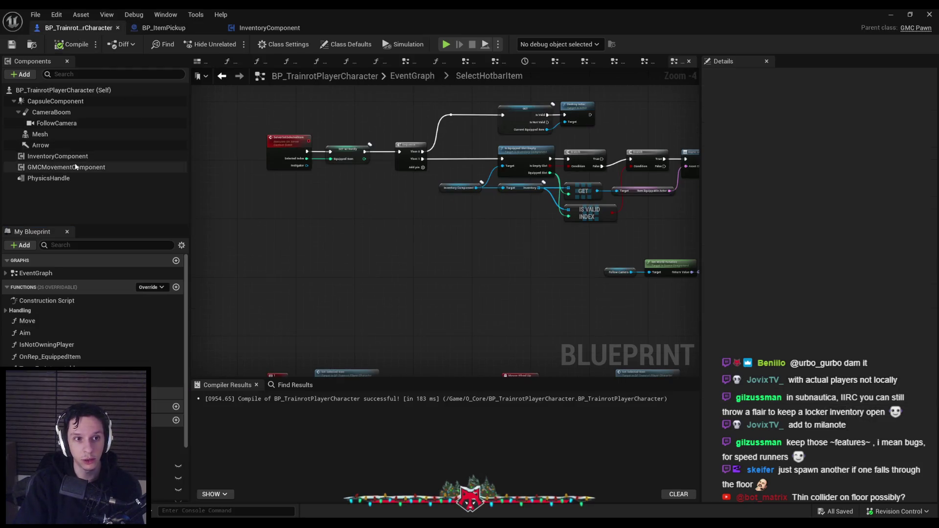
Open the character's InventoryComponent blueprint and inspect the Inventory variable's default values.
left_click(58, 156)
right_click(69, 157)
left_click(128, 291)
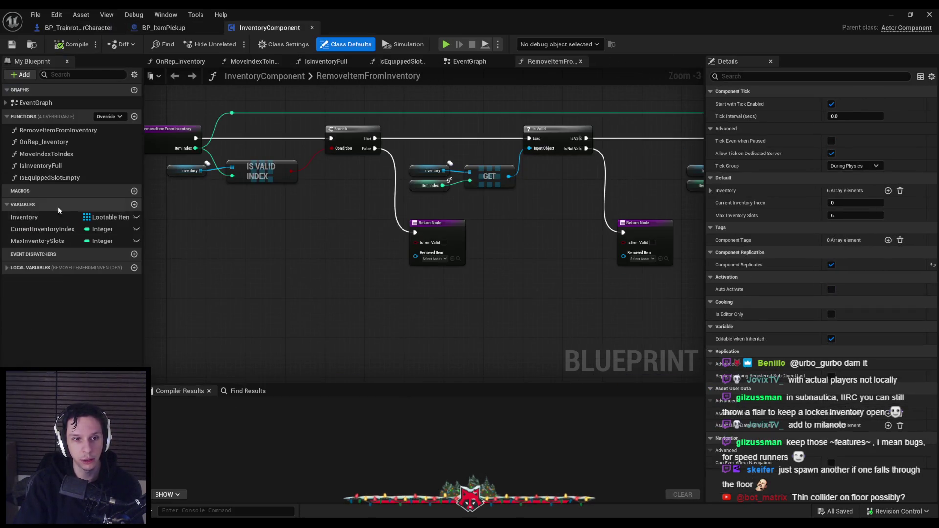
left_click(45, 215)
scroll(756, 404, "down", 3)
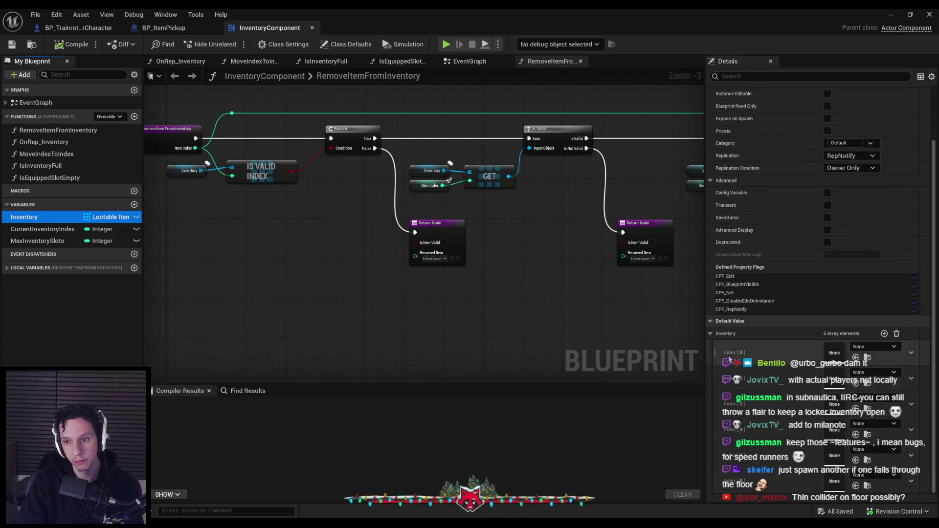
scroll(737, 351, "up", 1)
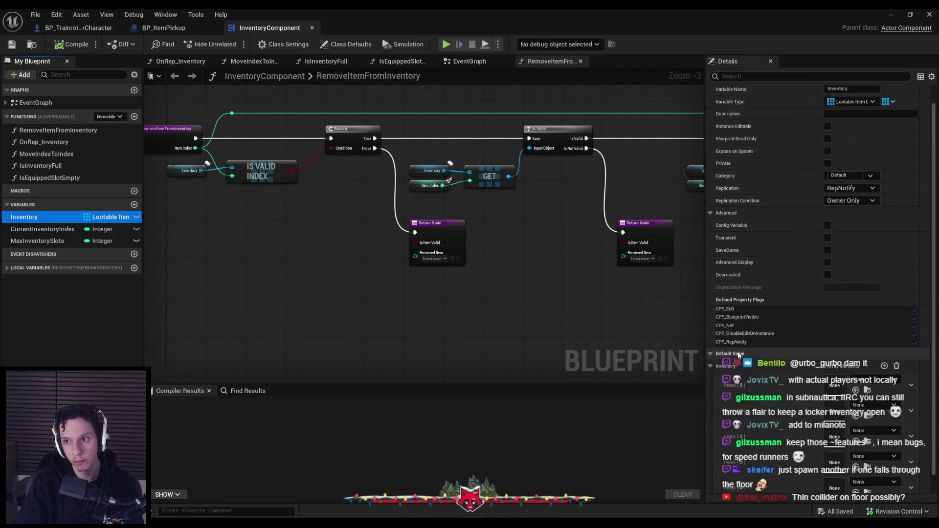
scroll(738, 351, "down", 1)
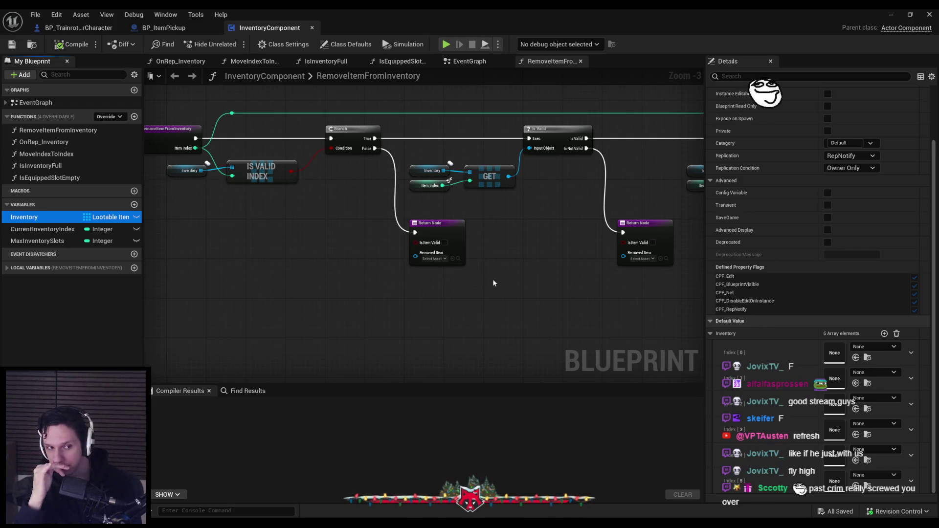
Survey the RemoveItemFromInventory graph, briefly selecting the Inventory, Item Index, GET and SET nodes.
left_click(493, 282)
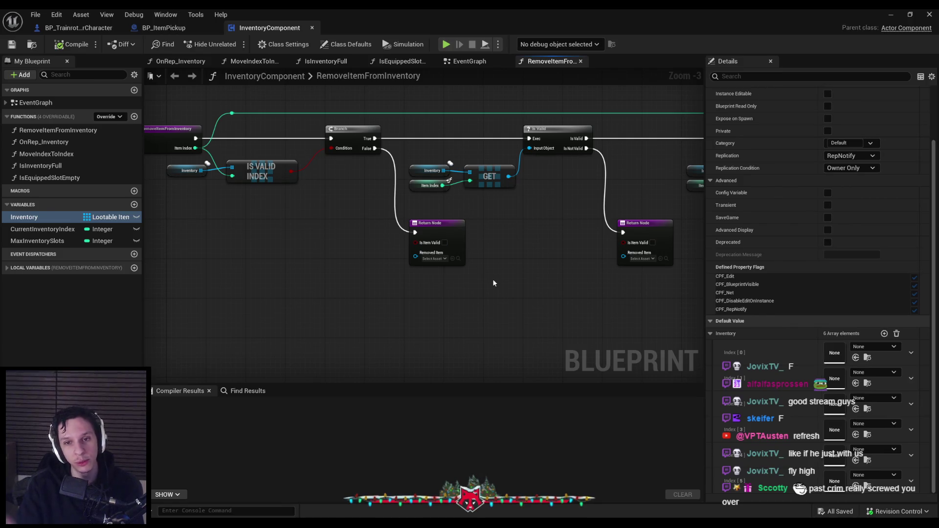
scroll(493, 283, "down", 1)
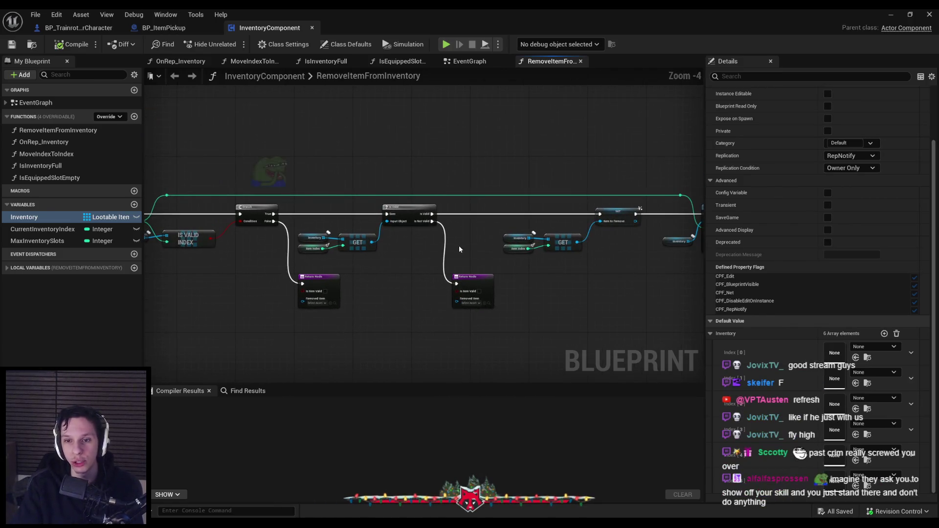
mouse_move(452, 250)
left_mouse_down()
mouse_move(462, 270)
mouse_move(426, 250)
left_mouse_up()
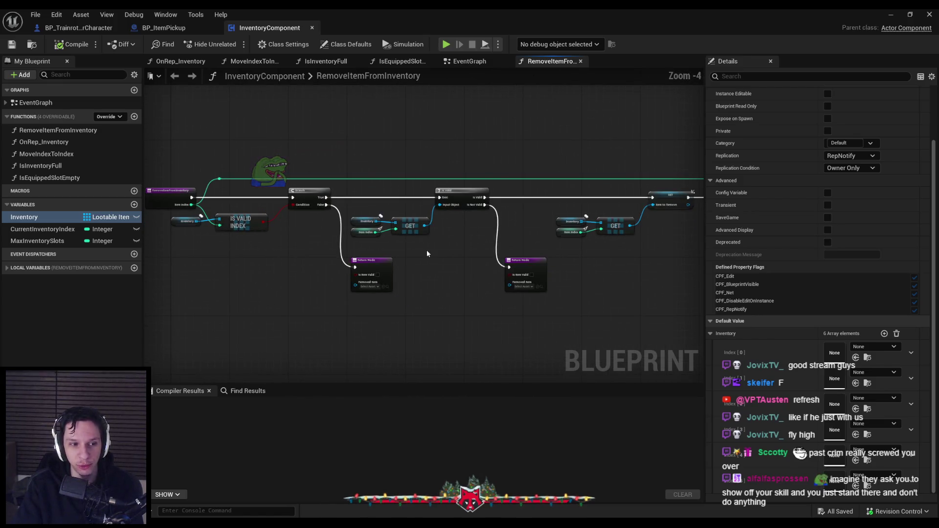
scroll(421, 252, "up", 2)
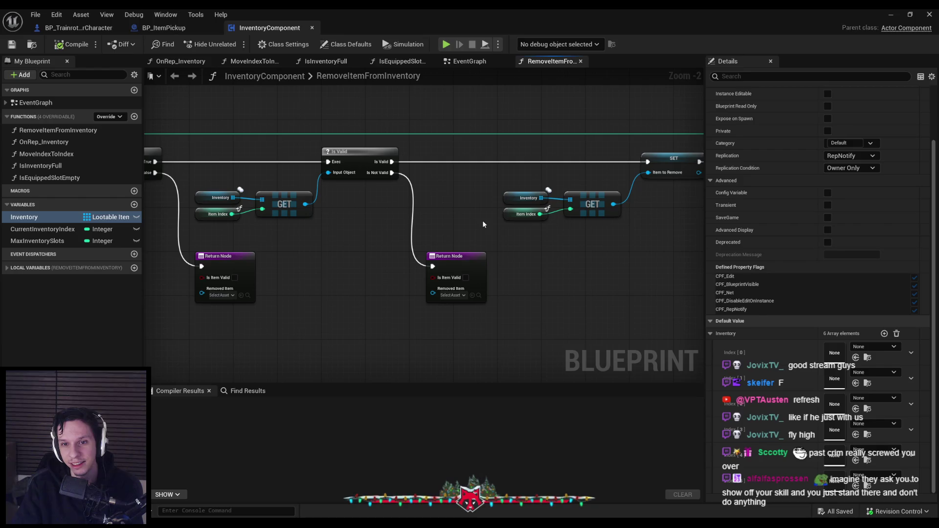
scroll(482, 220, "down", 2)
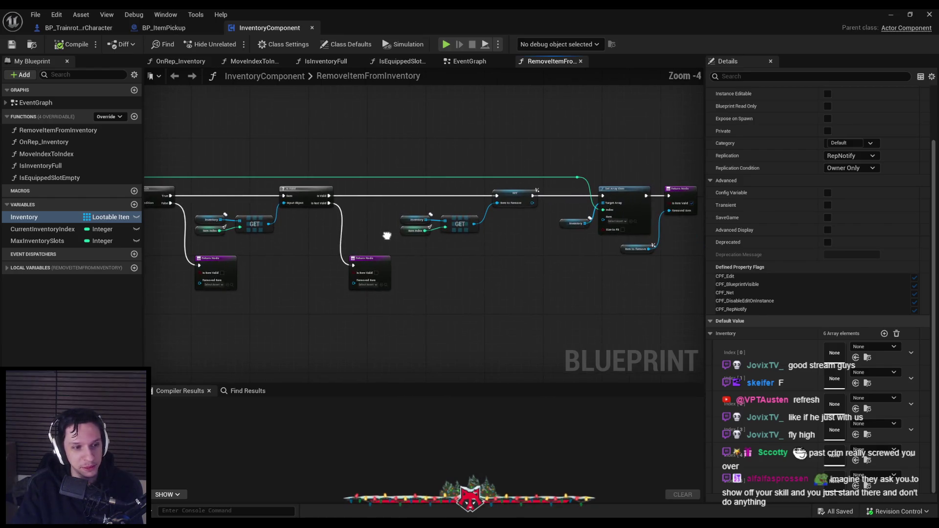
scroll(495, 275, "up", 1)
scroll(495, 275, "down", 1)
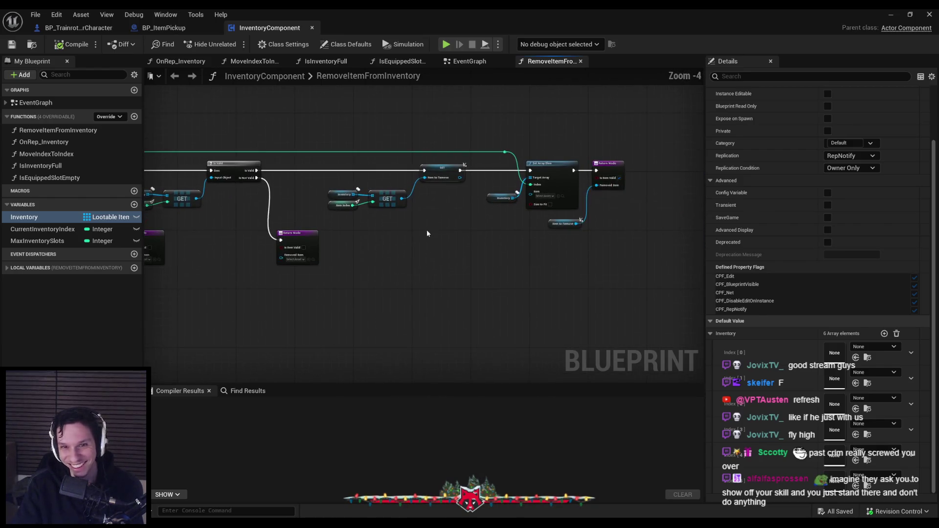
scroll(461, 225, "up", 2)
left_click_drag(450, 213, 282, 139)
left_click(469, 229)
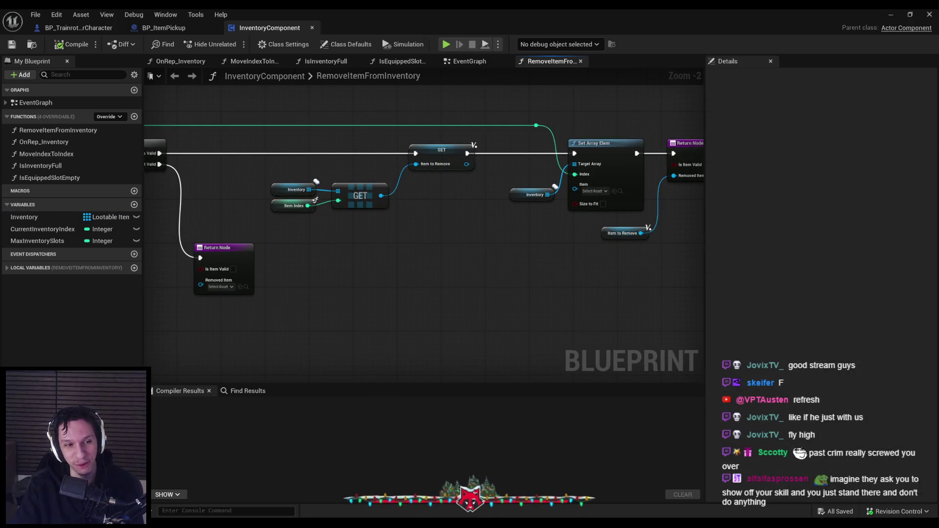
Review the Is Valid and Return nodes and the Inventory getter, then switch to Rider's EquippableItem.h.
scroll(477, 234, "down", 2)
scroll(443, 226, "up", 3)
scroll(442, 226, "down", 2)
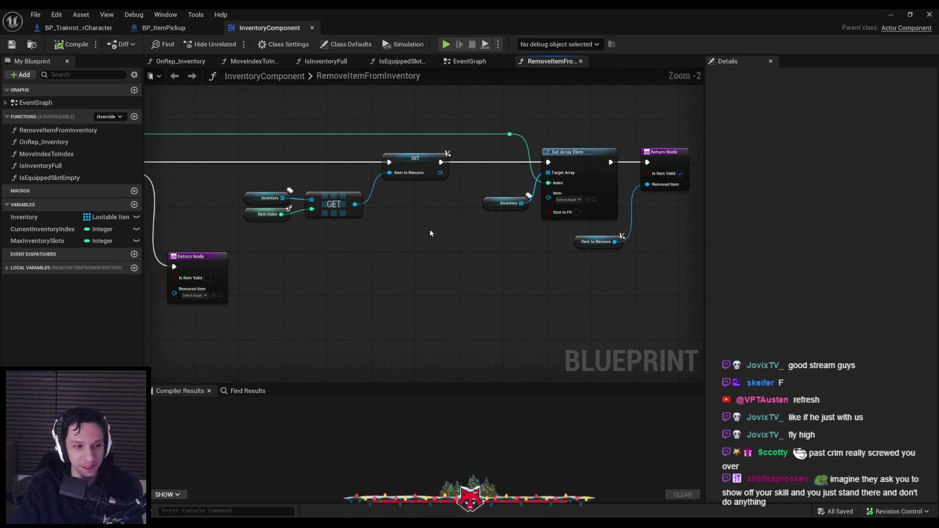
mouse_move(351, 248)
left_mouse_down()
mouse_move(523, 231)
mouse_move(241, 262)
left_mouse_up()
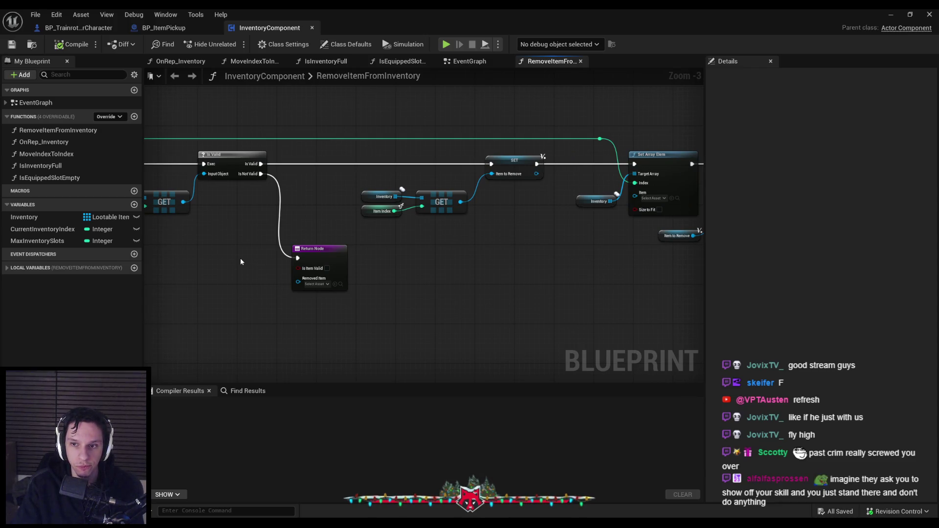
left_click(73, 217)
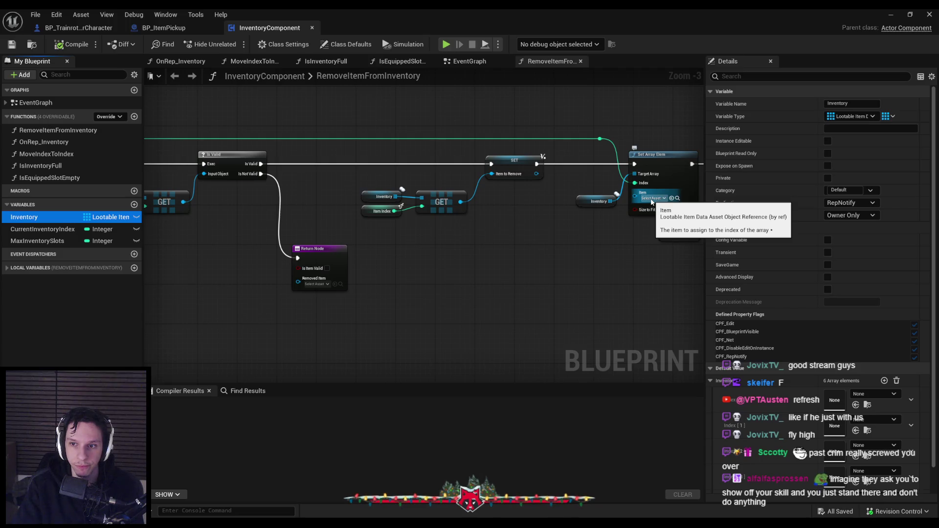
left_click(589, 202)
left_click(589, 202)
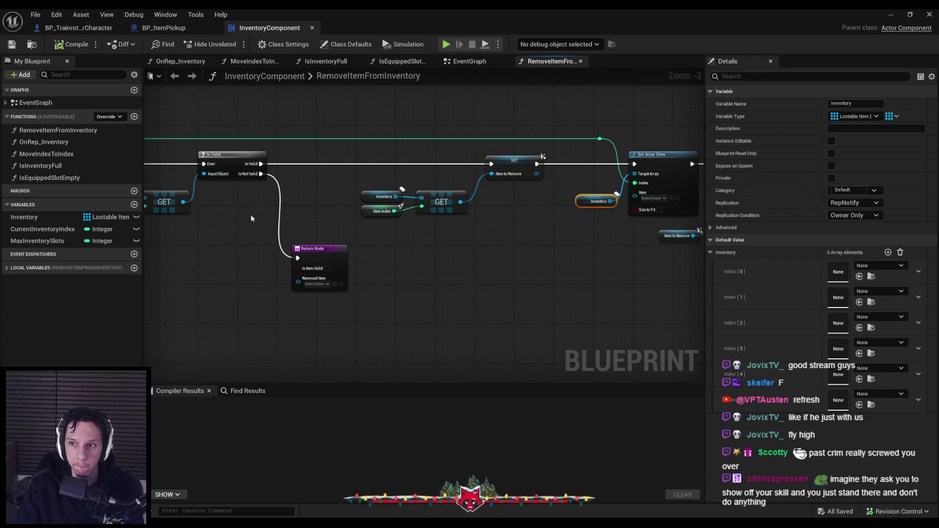
mouse_move(233, 264)
left_mouse_down()
mouse_move(572, 273)
mouse_move(491, 276)
left_mouse_up()
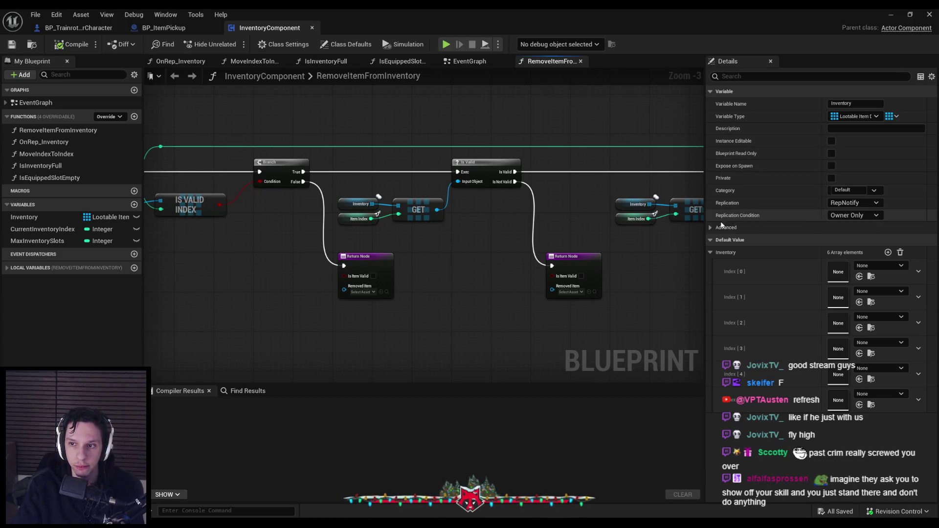
left_click(476, 280)
left_click_drag(360, 252, 494, 246)
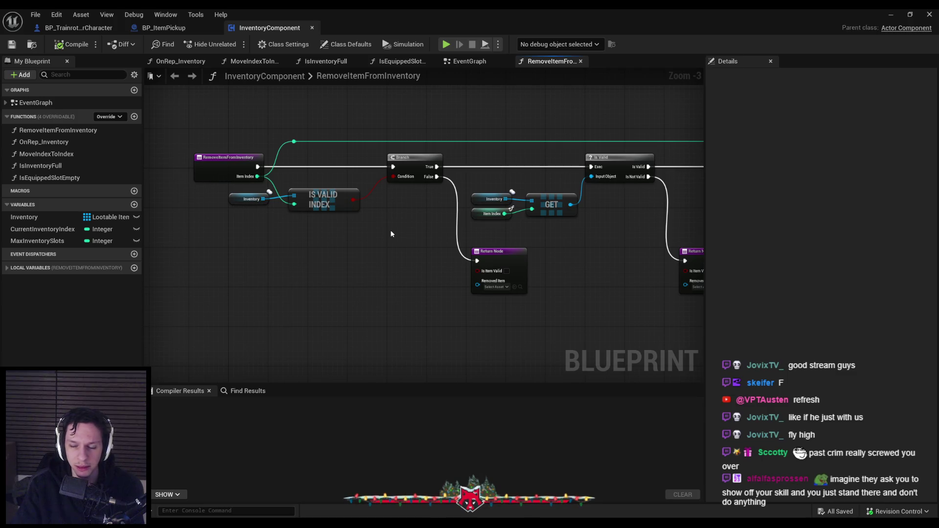
key("alt+Tab")
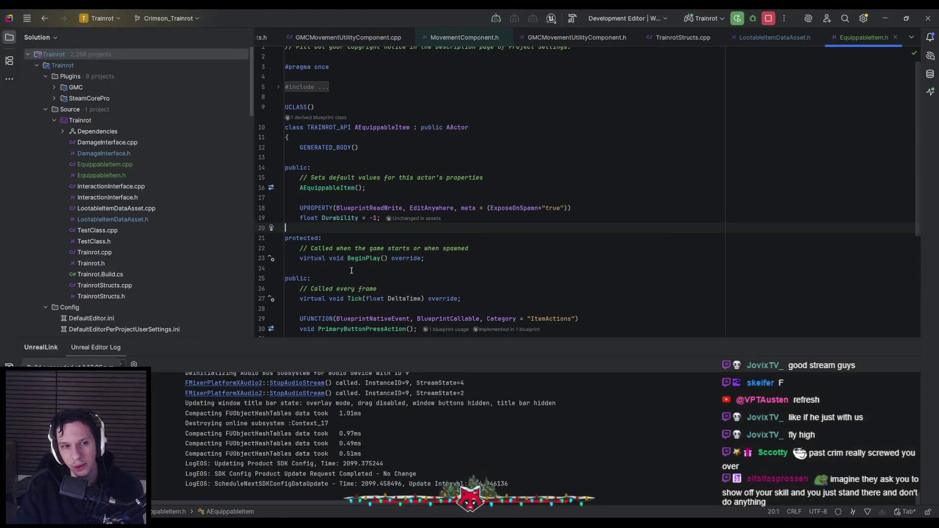
Open TrainrotStructs.h and locate the FTrainState struct.
double_click(116, 298)
scroll(401, 273, "down", 10)
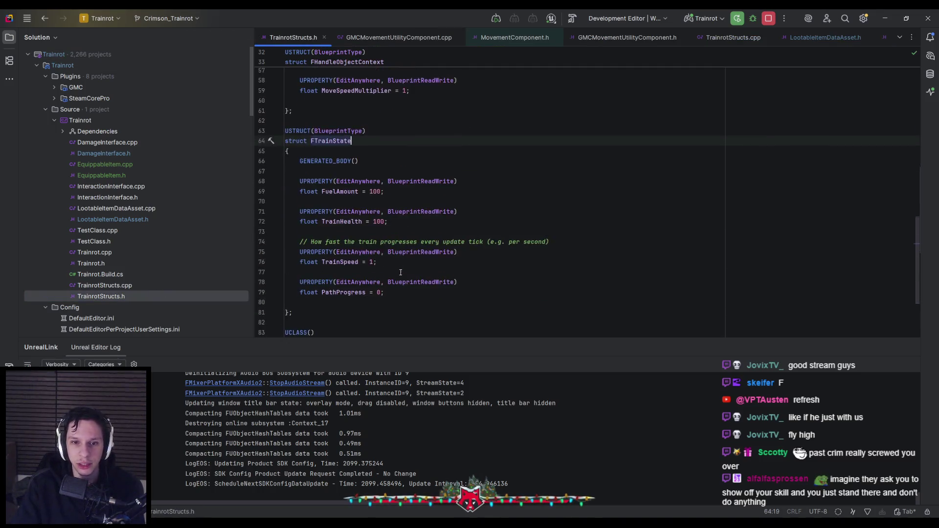
scroll(400, 272, "up", 8)
scroll(400, 272, "up", 15)
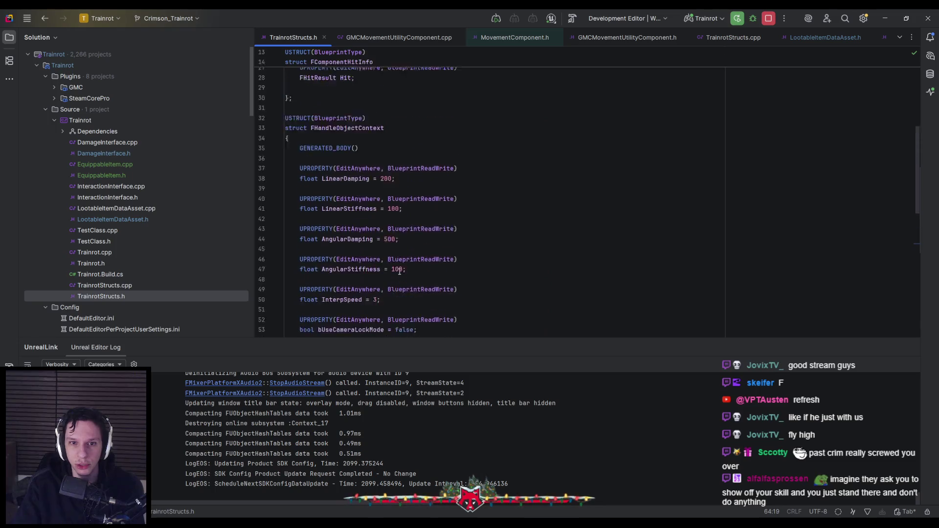
scroll(399, 272, "down", 20)
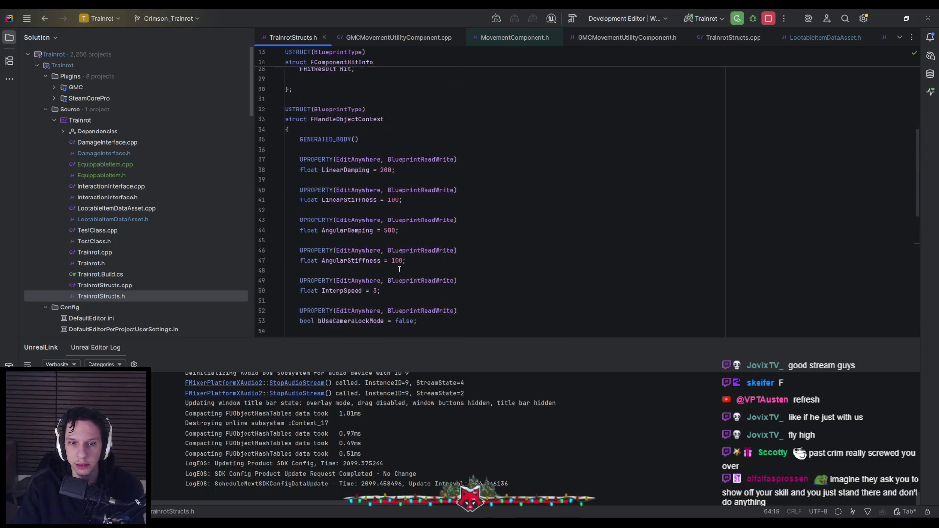
Add new lines after FTrainState's closing brace, clearing the file's read-only status.
left_click(354, 250)
left_click(353, 244)
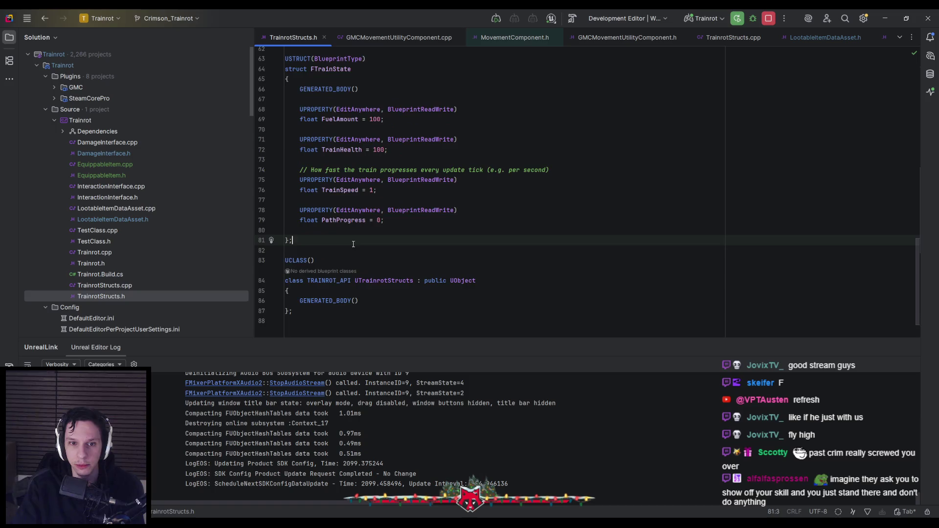
scroll(354, 244, "up", 2)
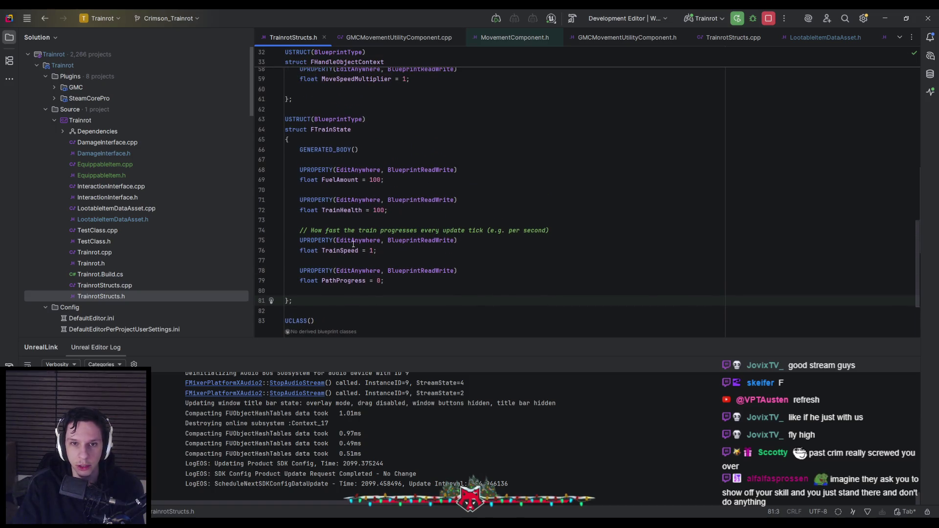
scroll(353, 244, "down", 2)
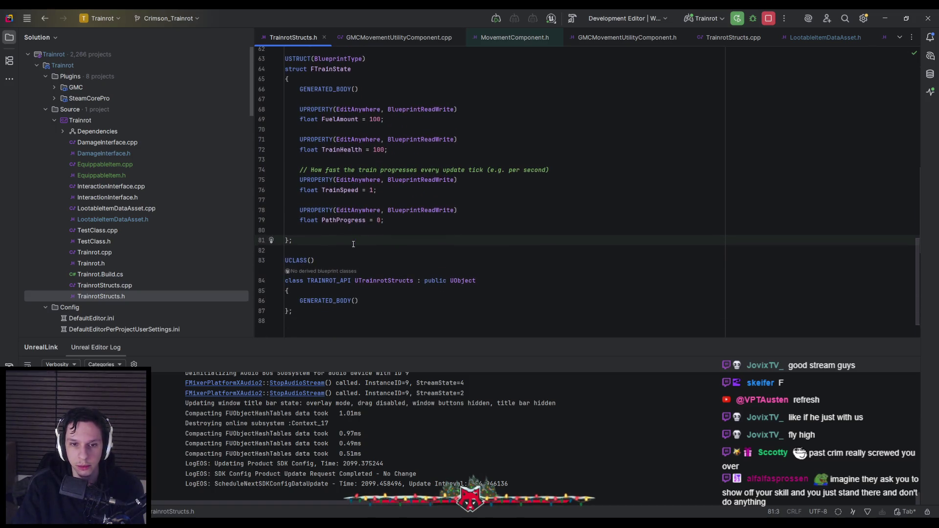
key("Return")
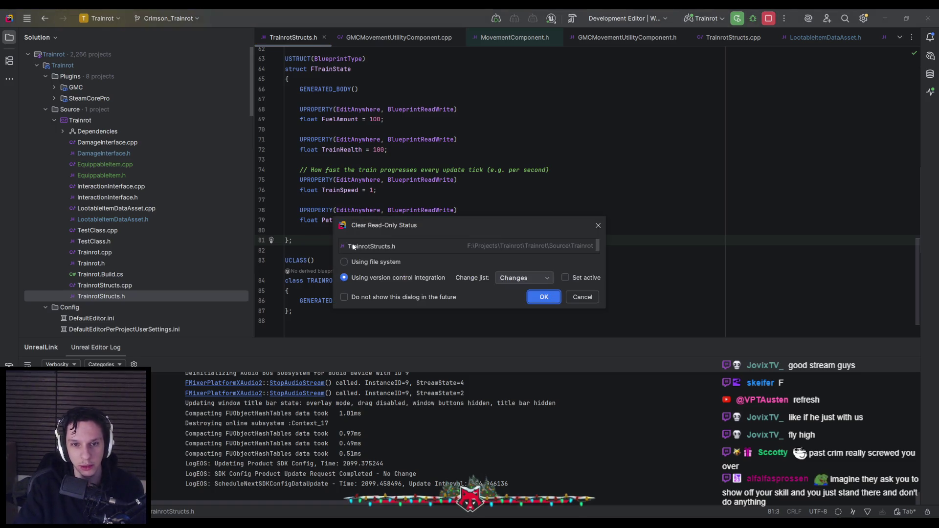
key("Return")
key("Return")
scroll(360, 240, "up", 3)
Declare a USTRUCT(BlueprintType) struct FInventorySlotInfo with an opening brace.
type("US")
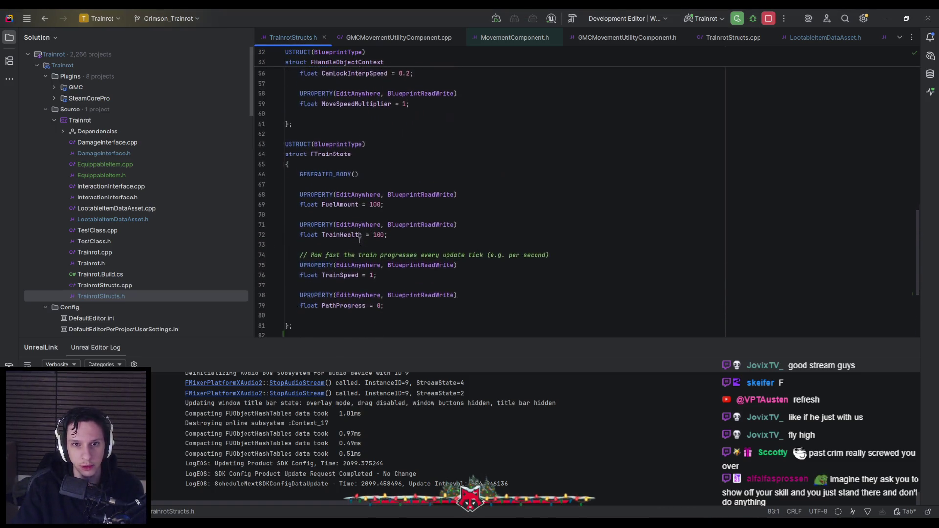
type("TRUCT(BlueprintType)")
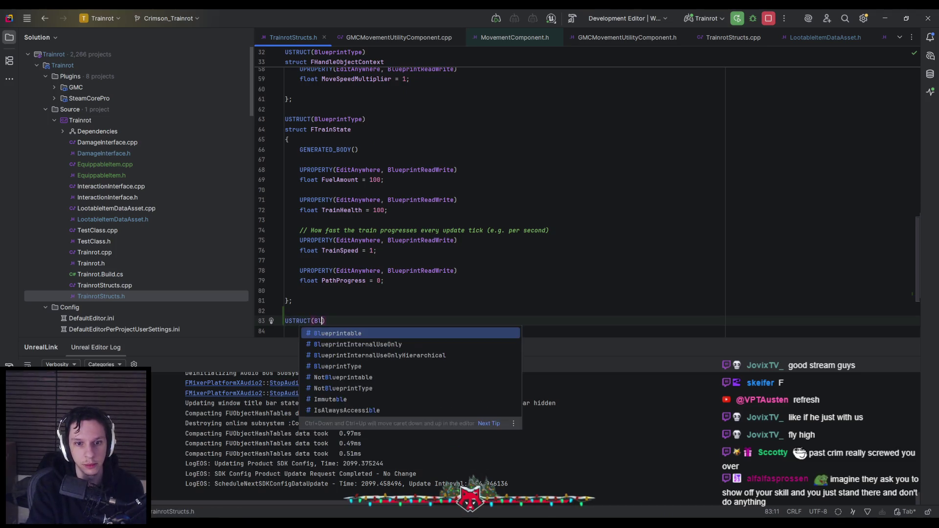
key("Return")
type("struct ")
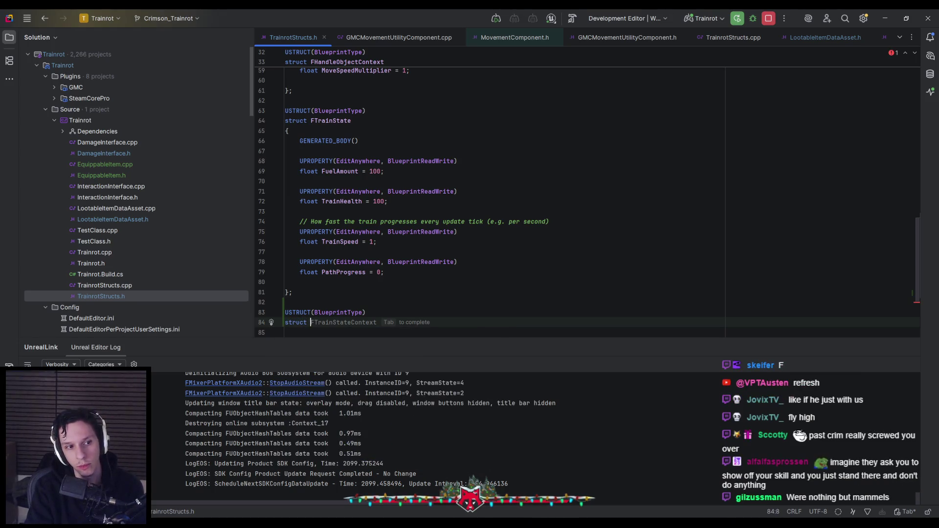
type("F")
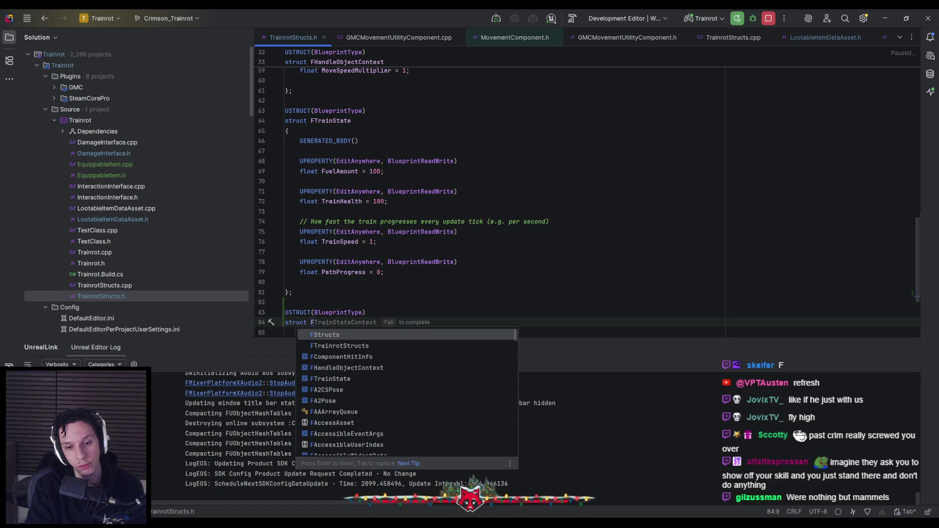
type("InventorySlotInfo")
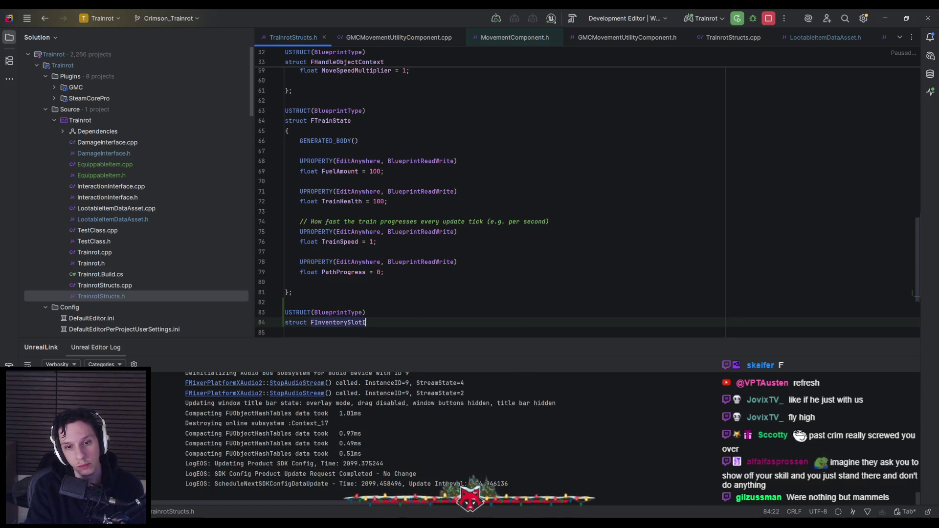
key("Return")
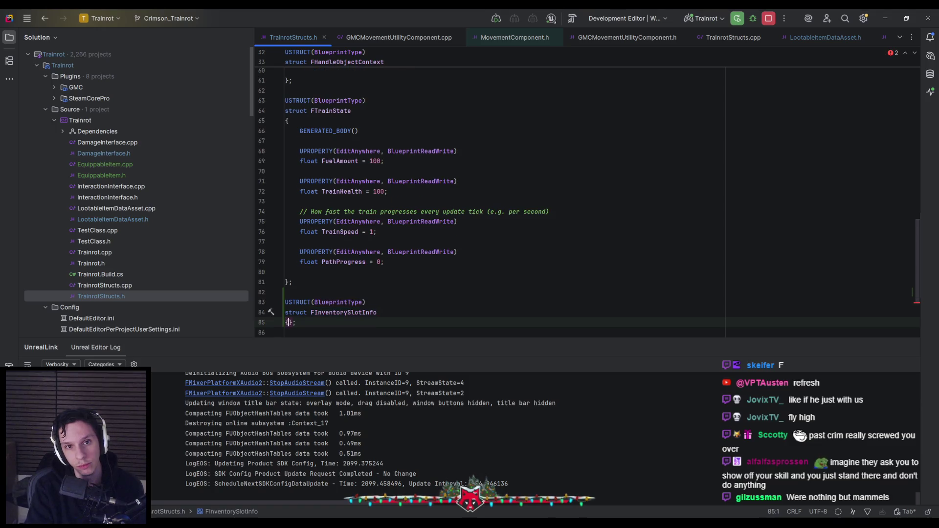
type("{")
key("Return")
Add GENERATED_BODY() and a UPROPERTY(EditAnywhere, BlueprintReadWrite) line inside the struct.
type("GE")
key("Return")
key("Return")
key("Return")
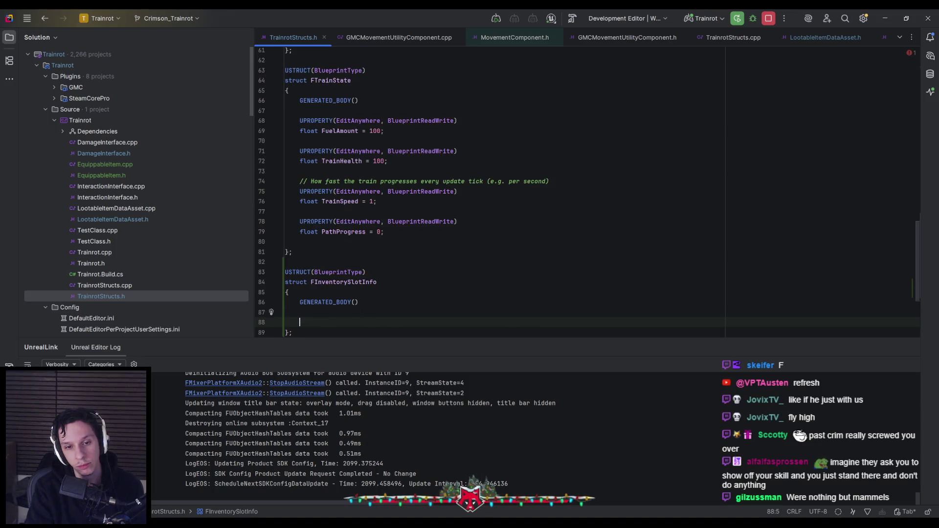
type("UPRO")
key("Return")
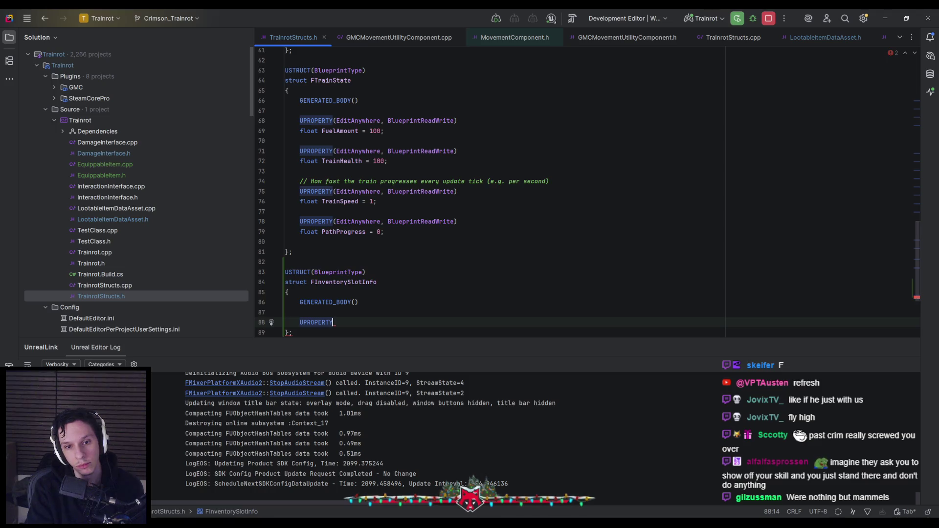
key("ctrl+space")
key("Tab")
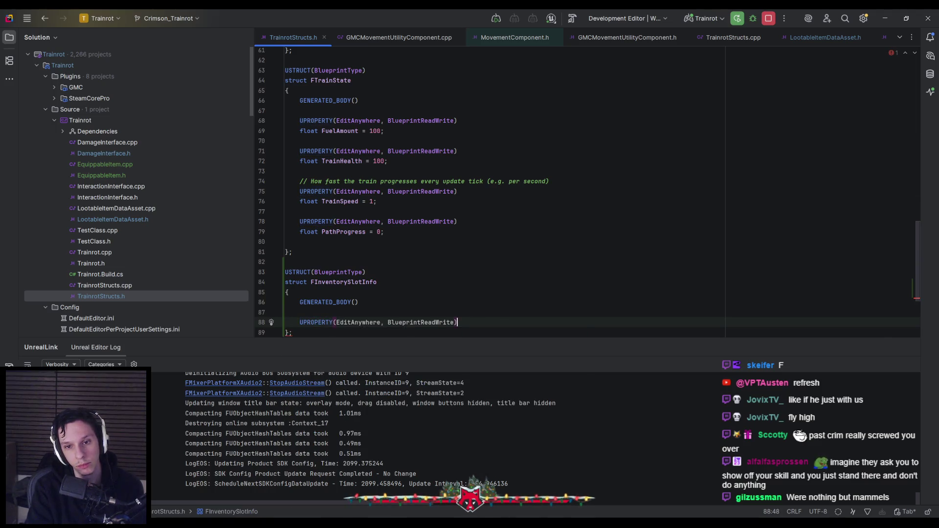
key("Return")
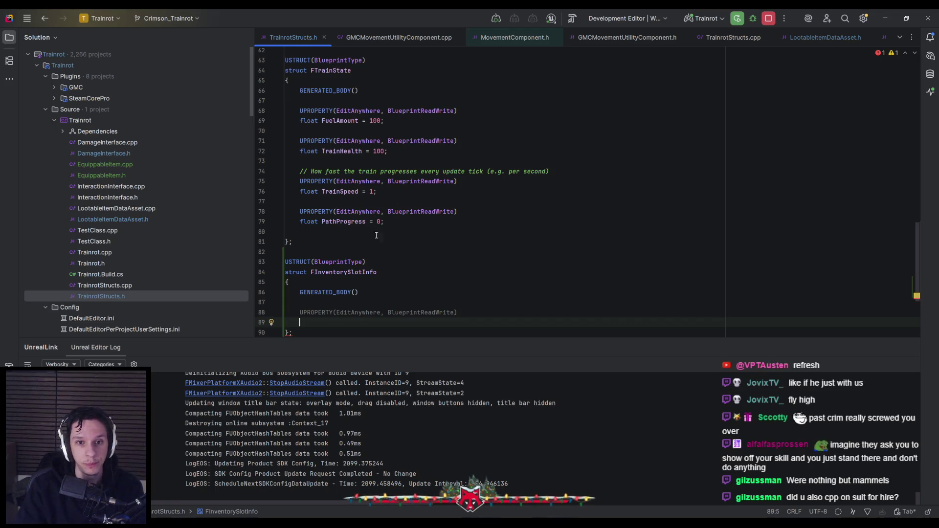
scroll(428, 155, "up", 10)
scroll(429, 155, "up", 7)
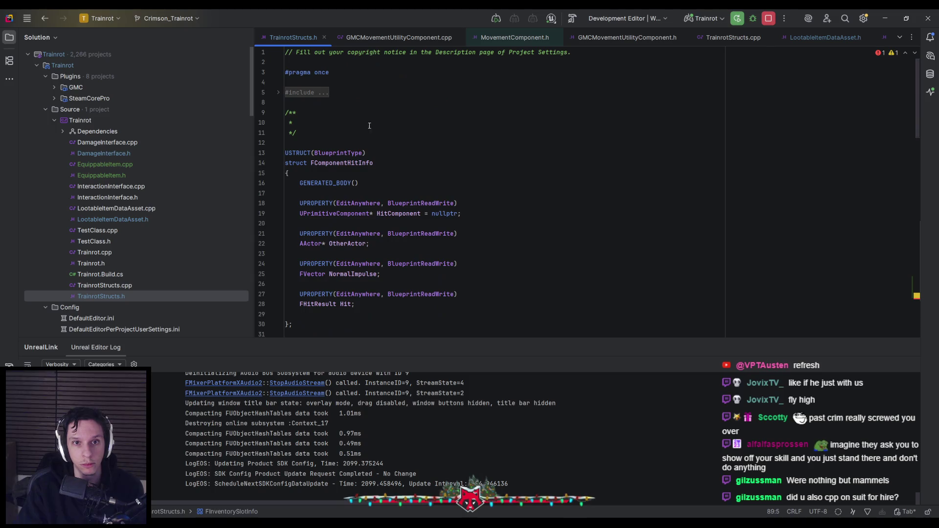
Add #include "LootableItemDataAsset.h" below the existing includes.
left_click(460, 93)
left_click(460, 104)
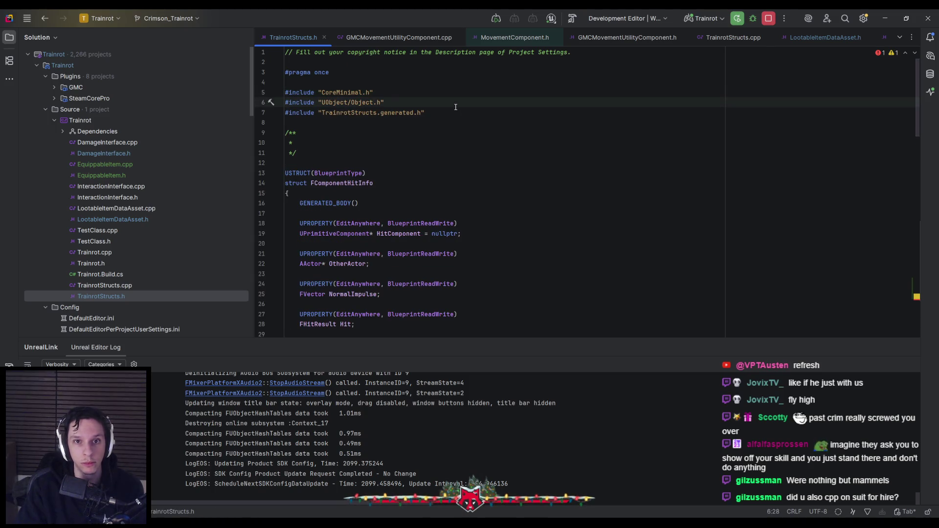
key("Return")
type("#incl")
key("Return")
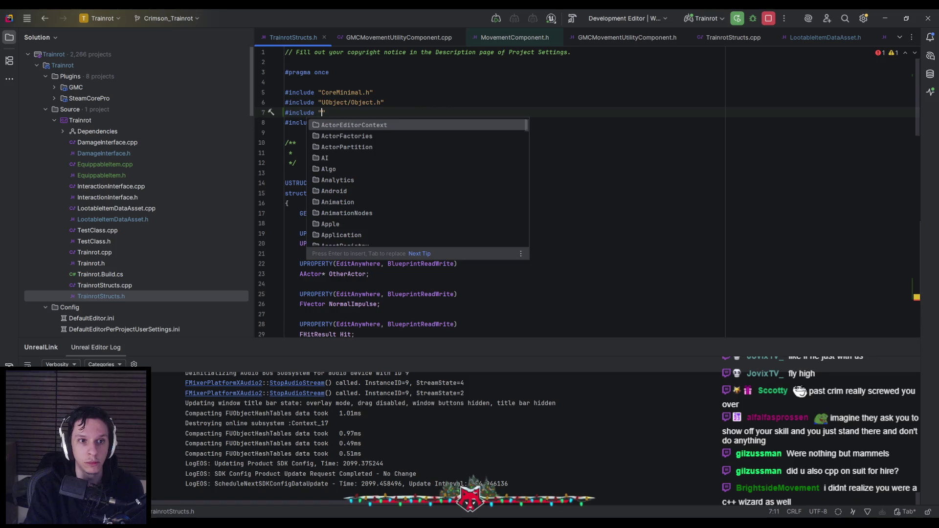
type("Lootable")
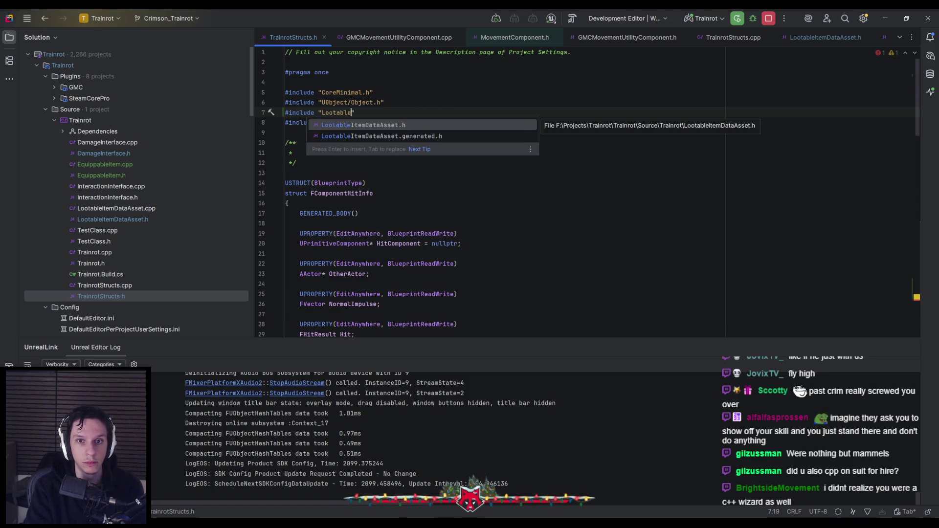
key("Return")
Add a ULootableItemDataAsset* ItemDataAsset = nullptr member inside FInventorySlotInfo.
scroll(476, 156, "down", 18)
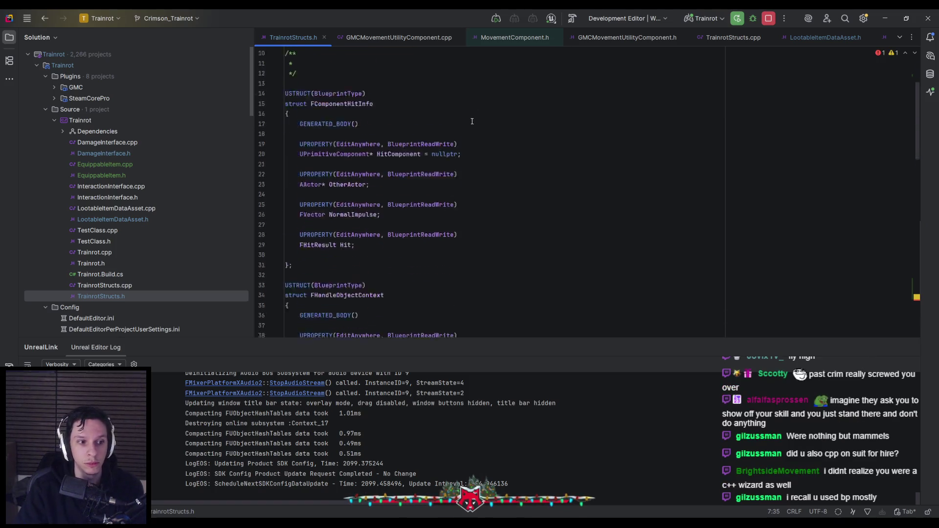
scroll(362, 251, "up", 2)
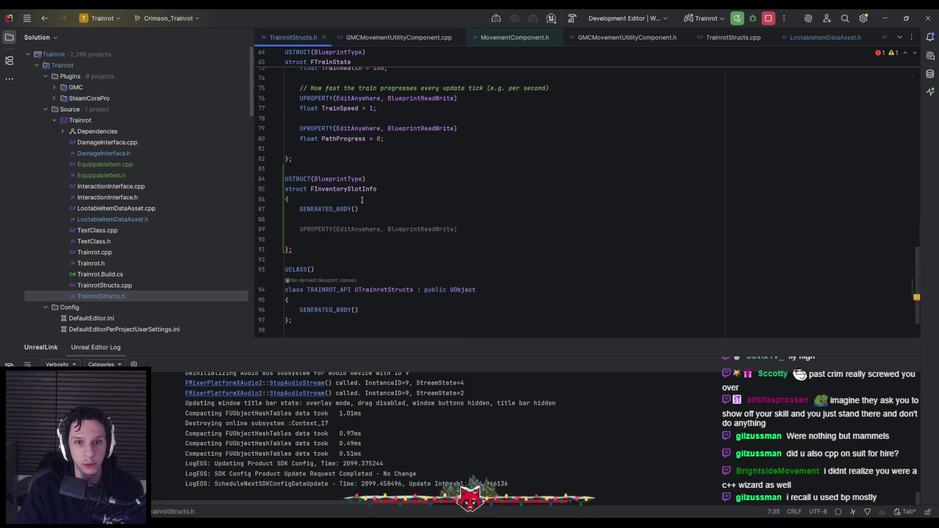
left_click(363, 252)
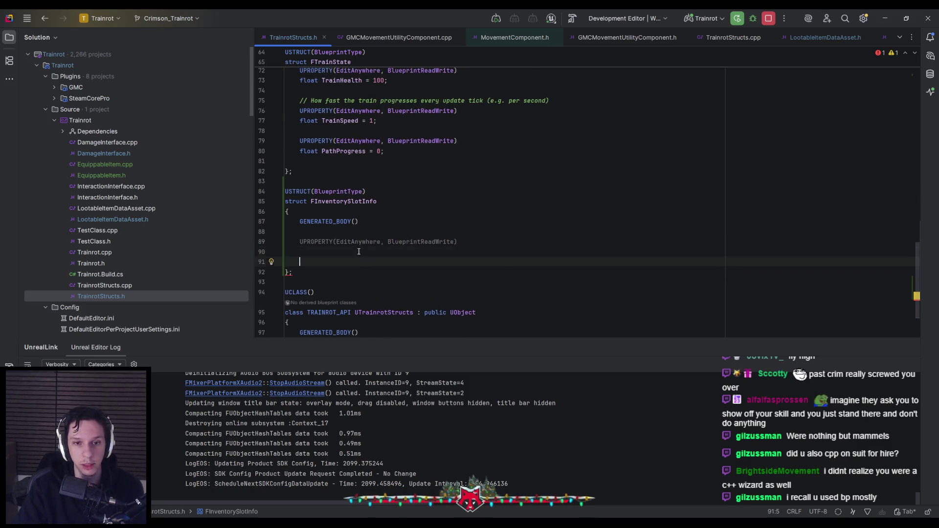
scroll(362, 251, "up", 2)
scroll(362, 252, "down", 1)
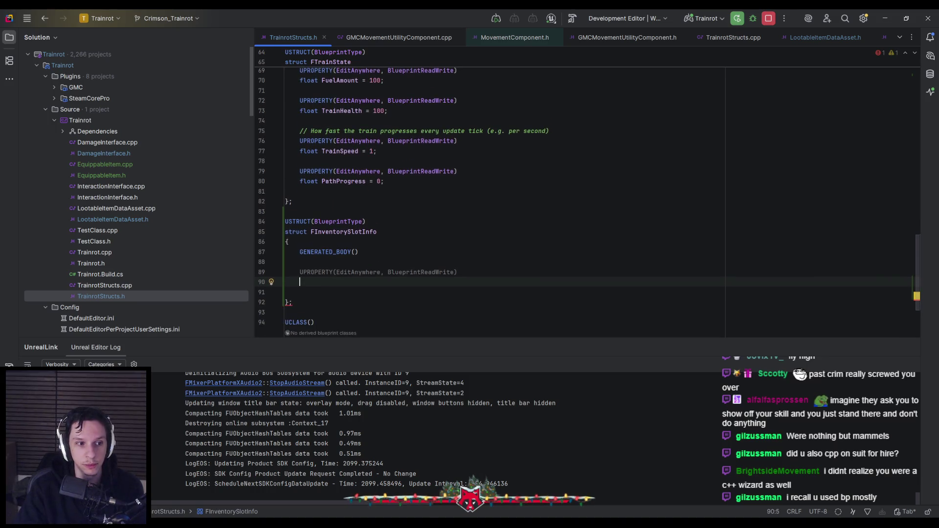
scroll(363, 251, "down", 1)
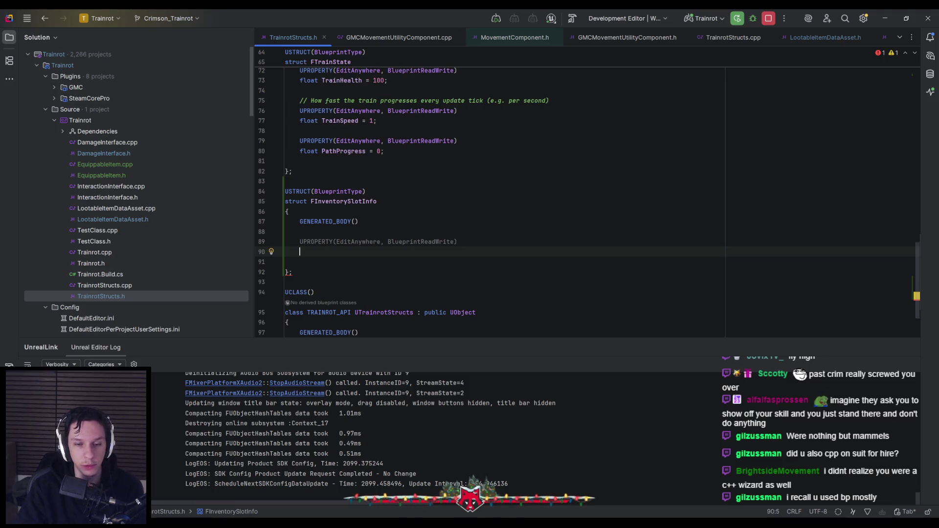
scroll(587, 201, "up", 1)
scroll(383, 234, "up", 1)
scroll(383, 234, "down", 1)
scroll(382, 240, "up", 1)
scroll(382, 240, "down", 1)
scroll(382, 240, "up", 1)
scroll(382, 240, "down", 1)
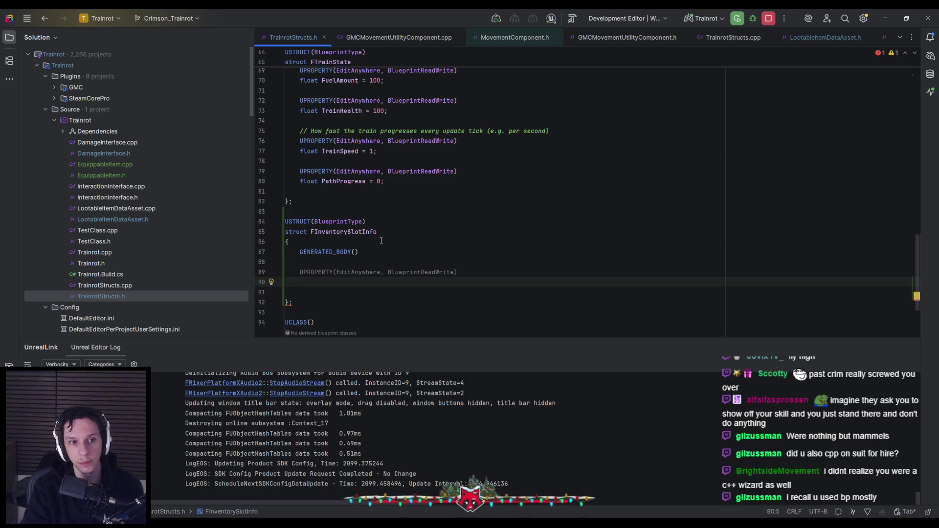
type("LootableItem")
key("Return")
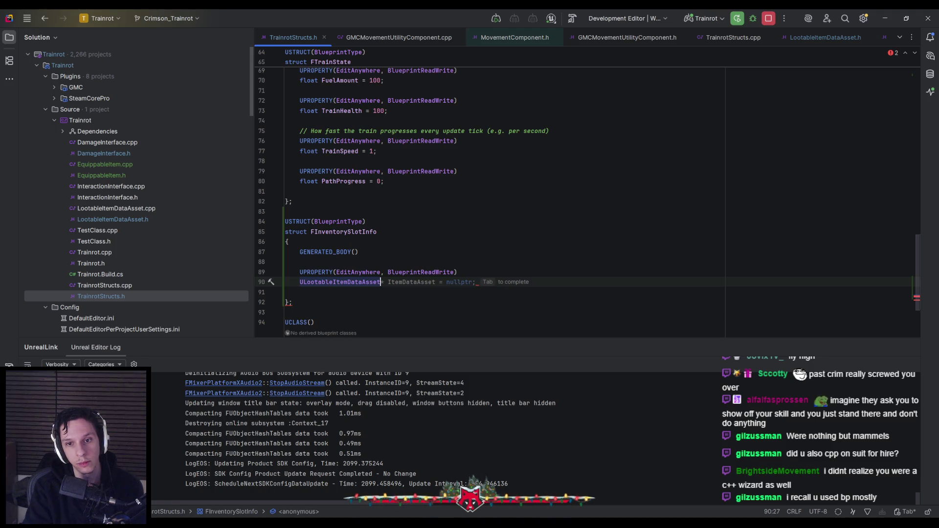
key("Tab")
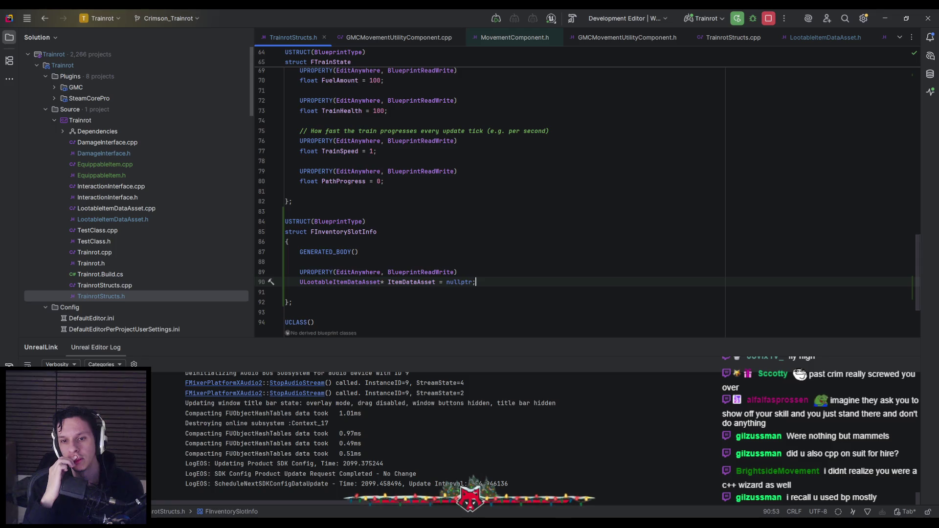
Try deleting the nullptr default and pointer, undo it, then return to Unreal.
key("Left")
key("ctrl+shift+Left")
key("BackSpace")
key("BackSpace")
key("BackSpace")
key("ctrl+Left")
key("Left")
key("BackSpace")
key("ctrl+z")
key("ctrl+z")
key("ctrl+z")
key("End")
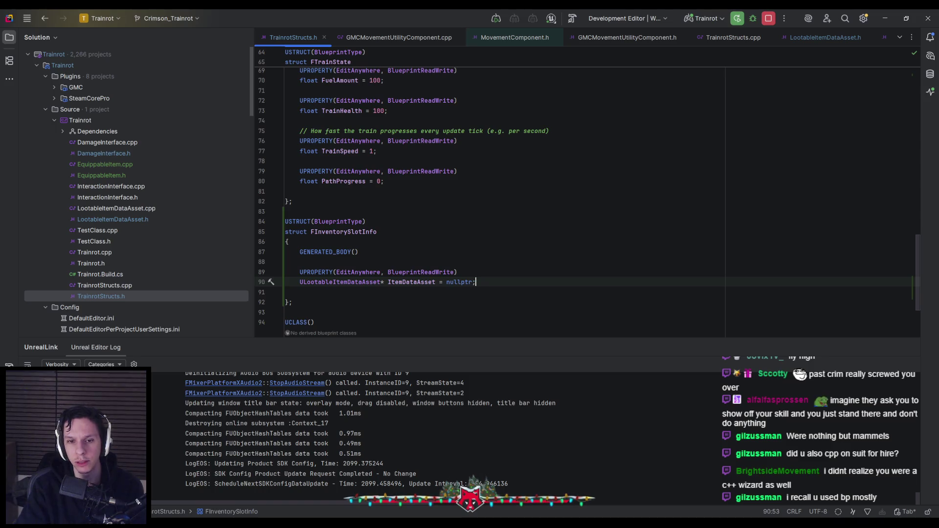
left_click(388, 283)
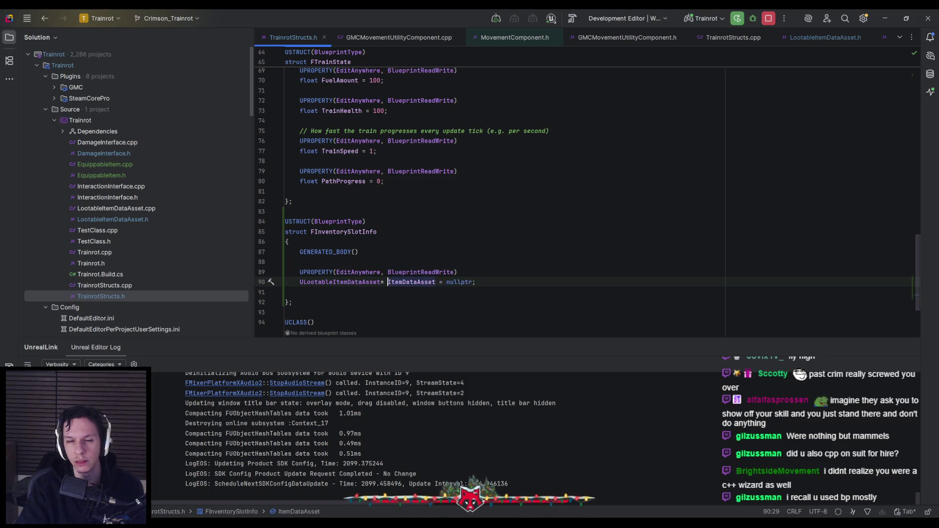
left_click(475, 282)
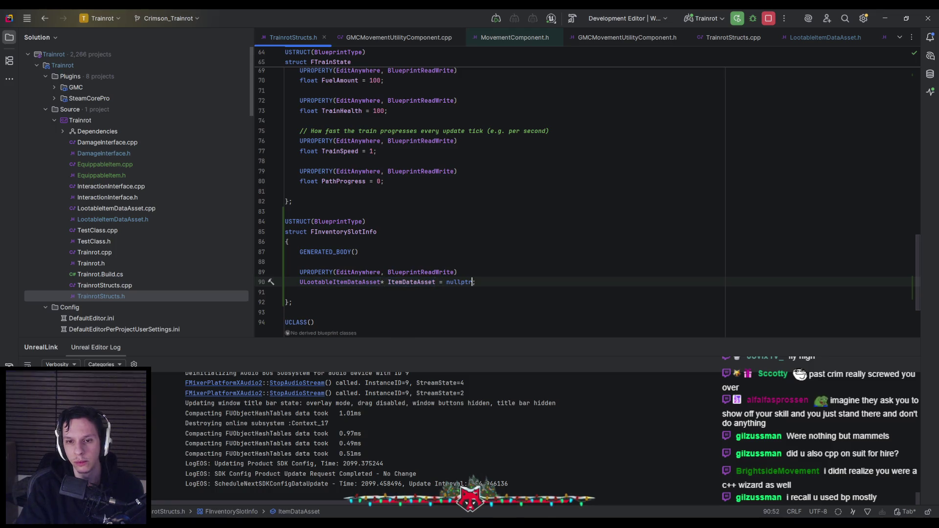
key("alt+Tab")
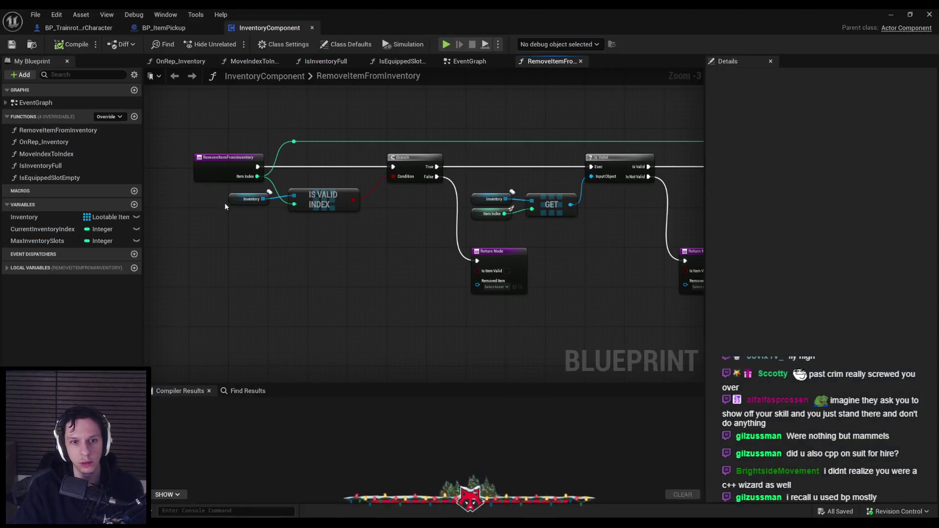
Inspect the Inventory variable's type choices and default value picker without changing anything.
left_click(53, 217)
left_click(852, 117)
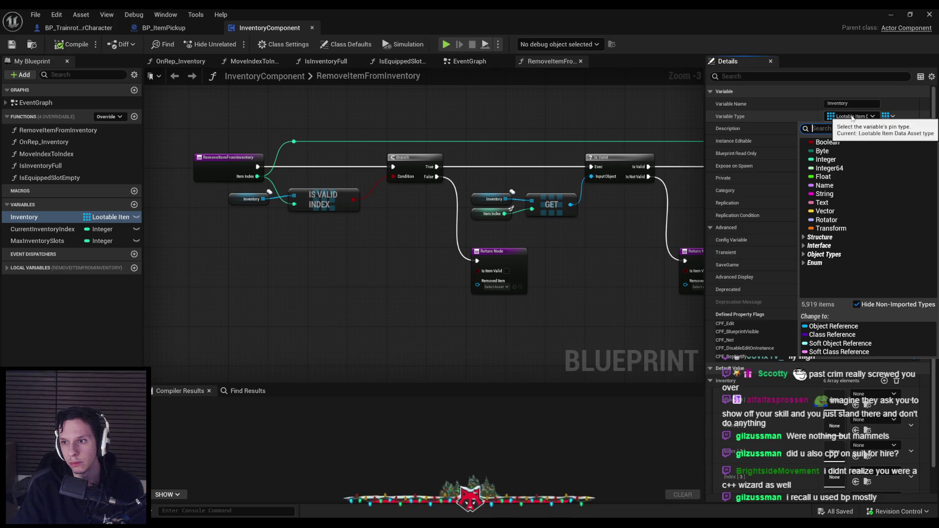
left_click(873, 395)
left_click(873, 394)
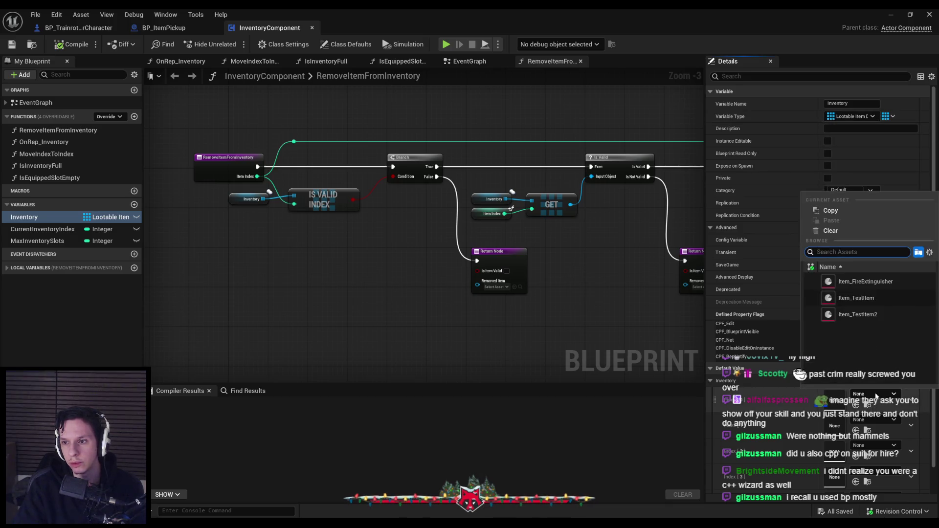
left_click(875, 396)
Return from the RemoveItemFromInventory graph to Rider and add lines for another property.
scroll(741, 402, "down", 2)
left_click(348, 275)
scroll(348, 269, "down", 1)
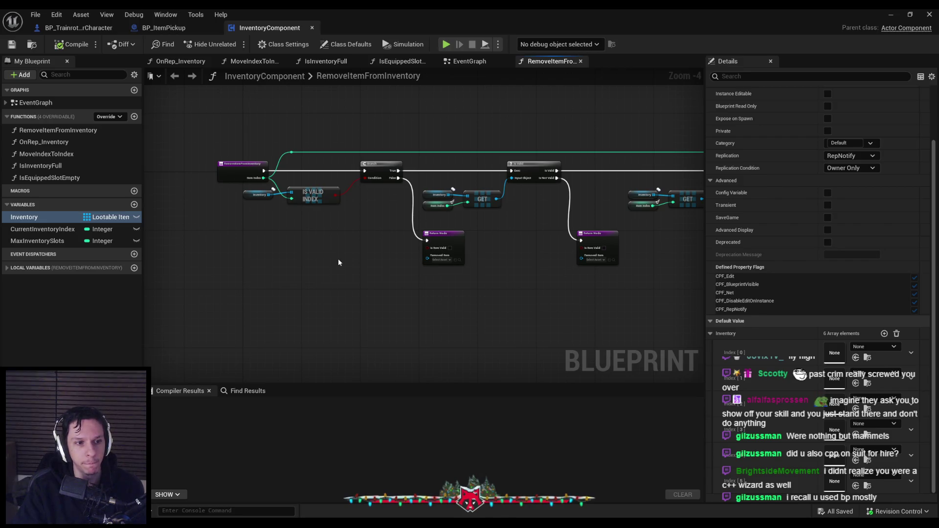
key("alt+Tab")
key("Return")
key("Return")
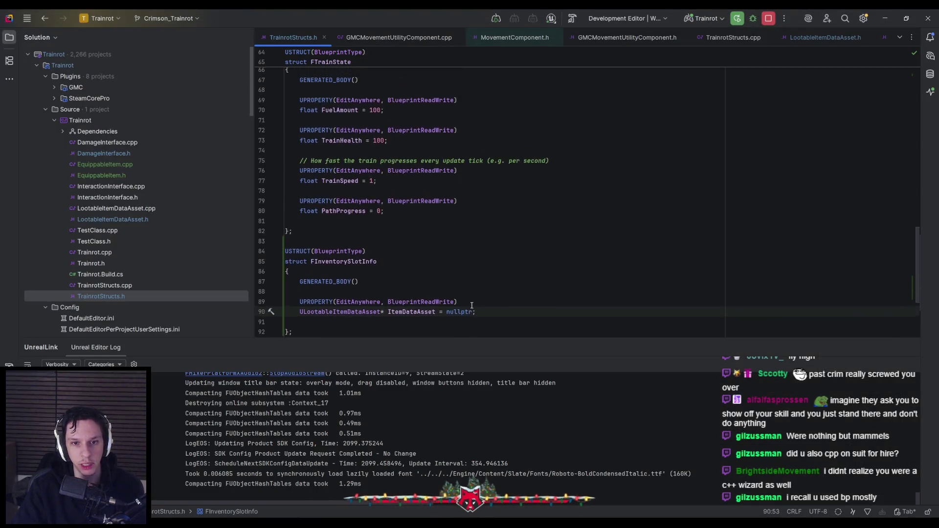
Add a UPROPERTY float member to FInventorySlotInfo, naming it ItemDurability.
type("UPROPER")
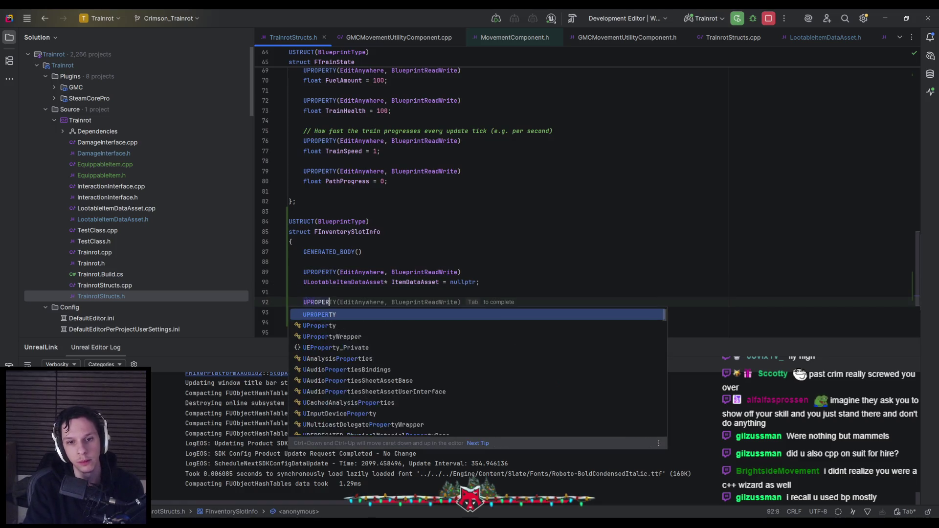
key("Tab")
key("Return")
type("float Du")
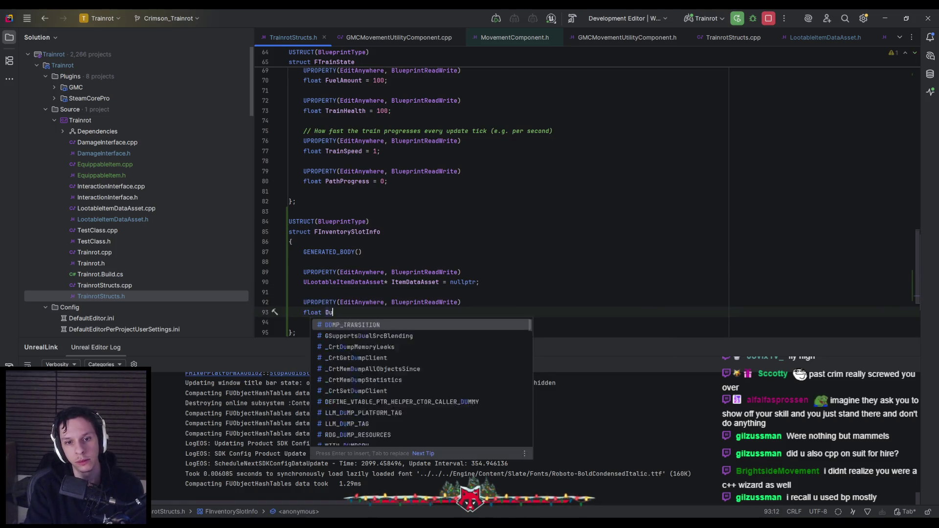
type("rabilityItemDurability;")
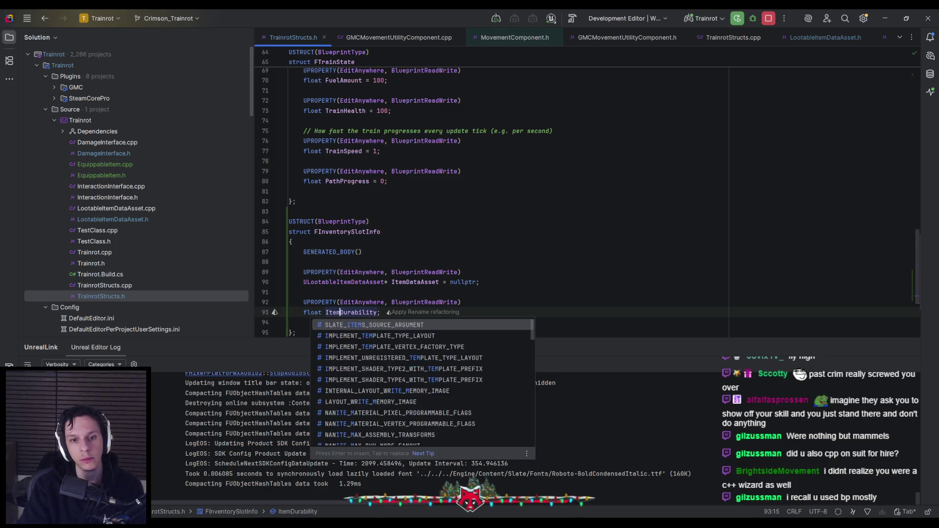
key("End")
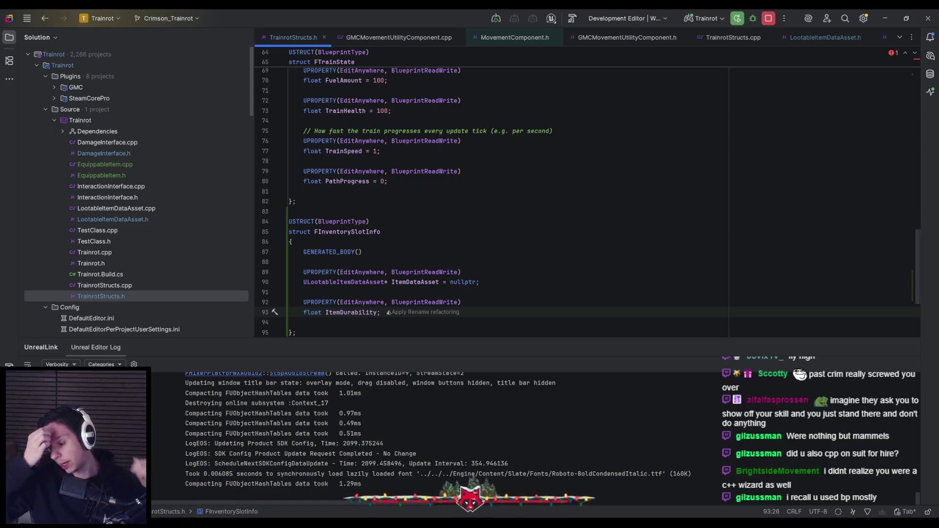
Review the struct and place the caret on the FInventorySlotInfo name.
scroll(371, 272, "up", 7)
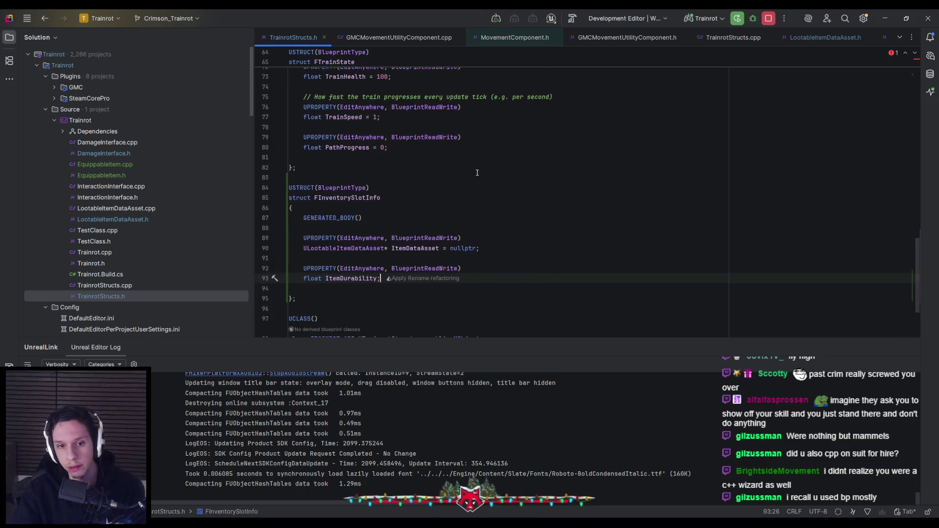
scroll(371, 272, "down", 6)
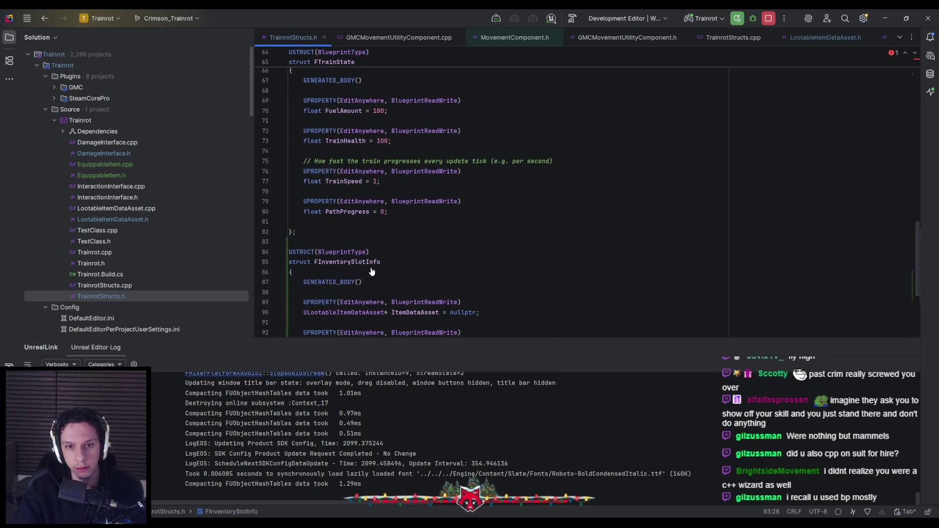
scroll(371, 272, "up", 4, "ctrl")
scroll(372, 272, "down", 4)
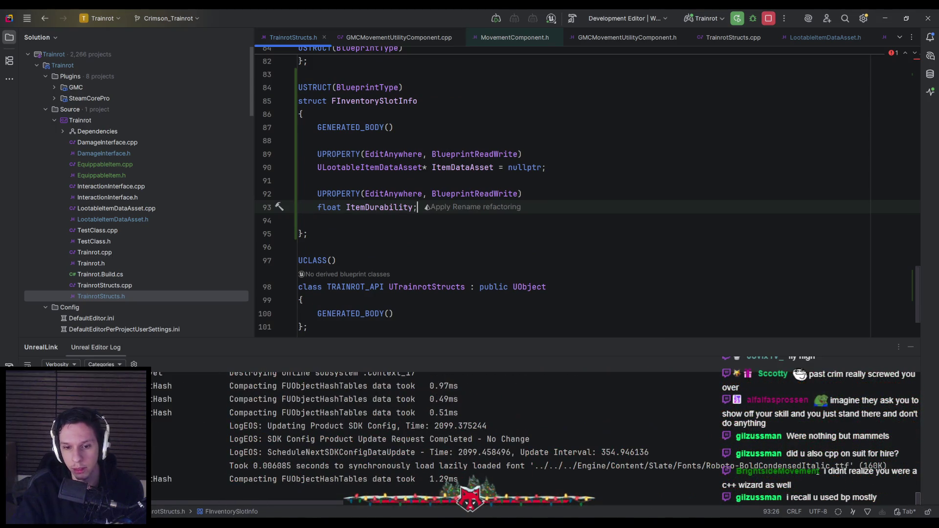
scroll(445, 291, "down", 1)
scroll(426, 254, "up", 1)
left_click(406, 221)
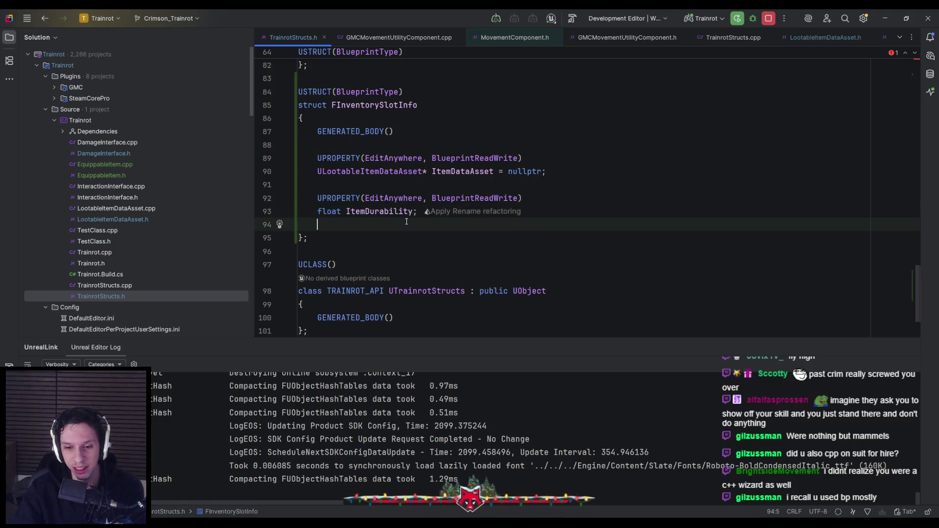
scroll(406, 221, "up", 1)
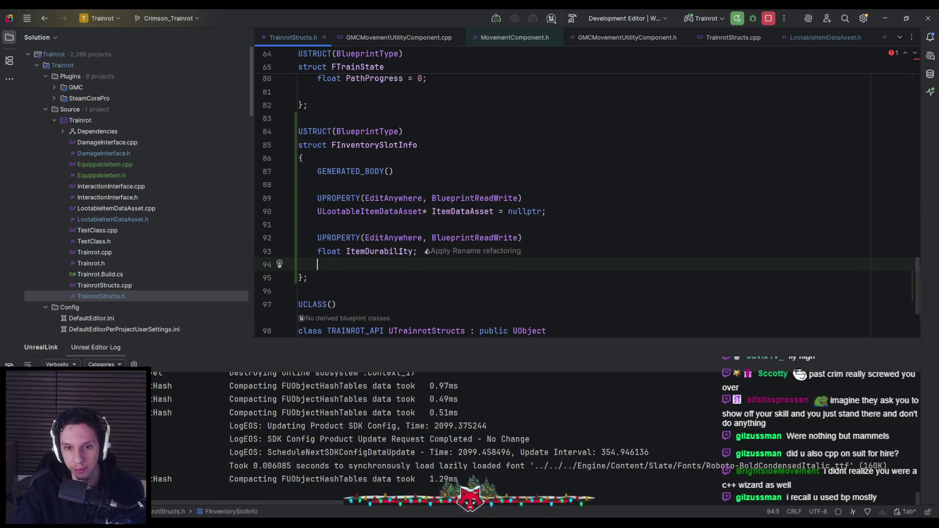
mouse_move(401, 253)
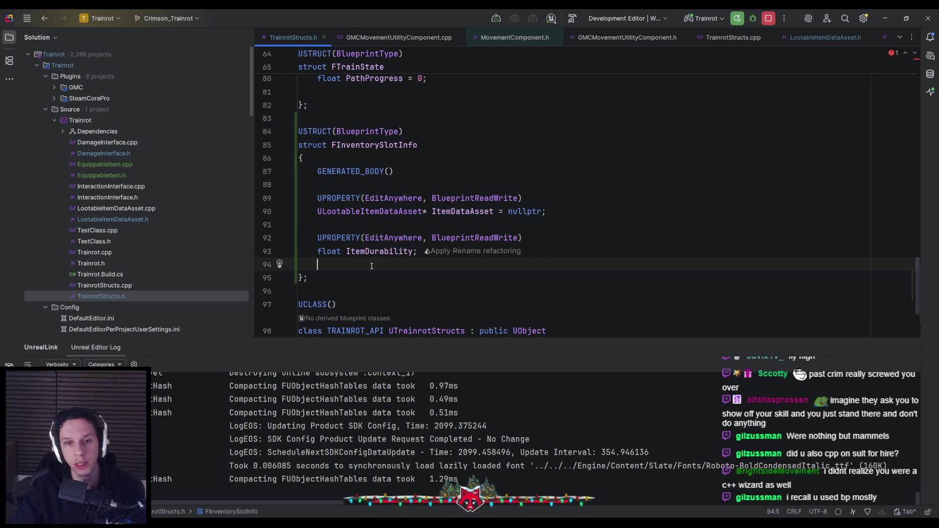
left_click(420, 145)
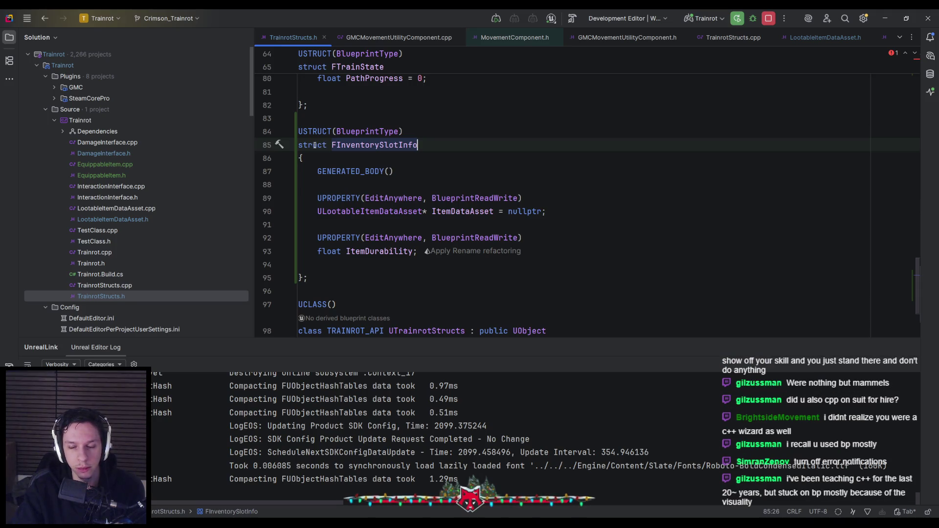
scroll(315, 145, "up", 2)
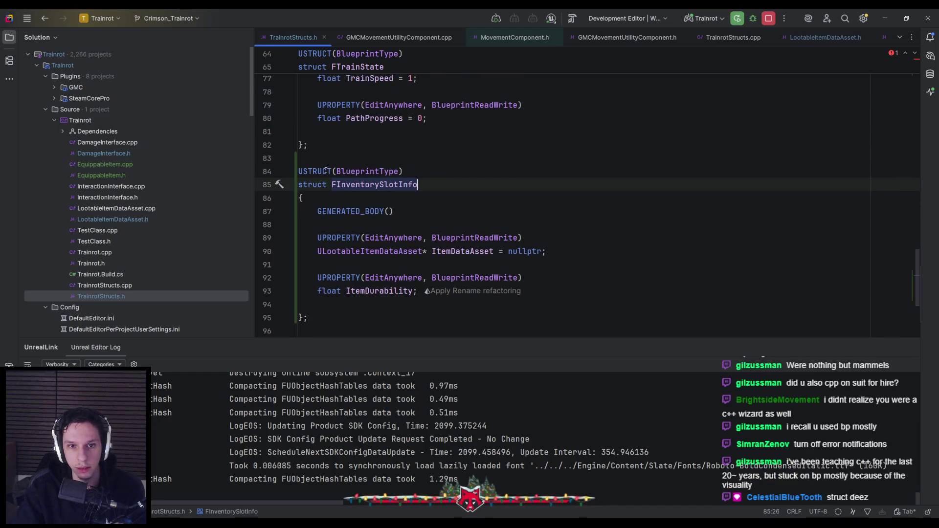
mouse_move(326, 171)
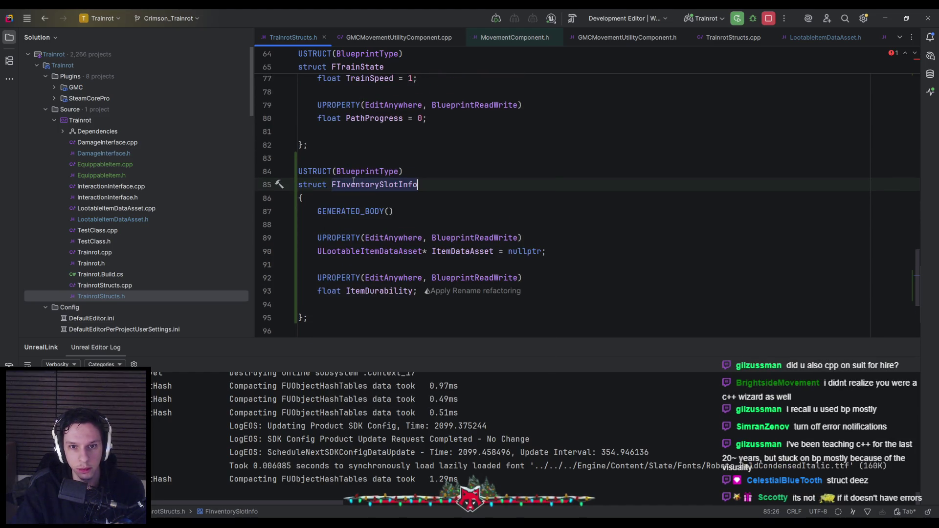
mouse_move(353, 186)
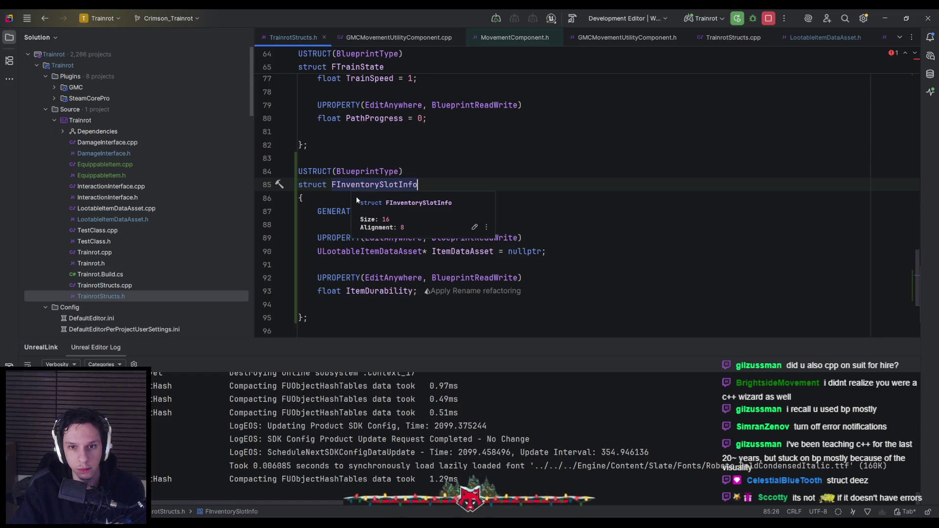
scroll(333, 197, "down", 1)
scroll(333, 197, "down", 3)
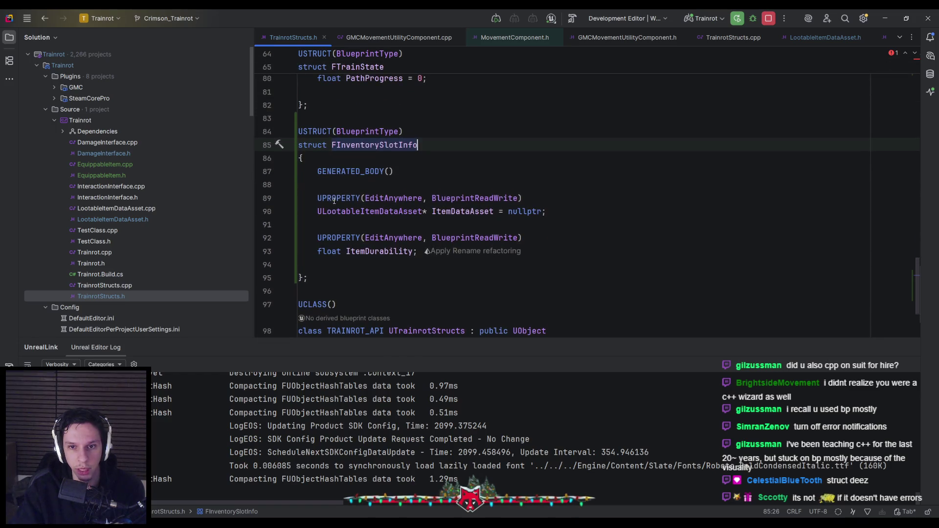
scroll(333, 226, "up", 3)
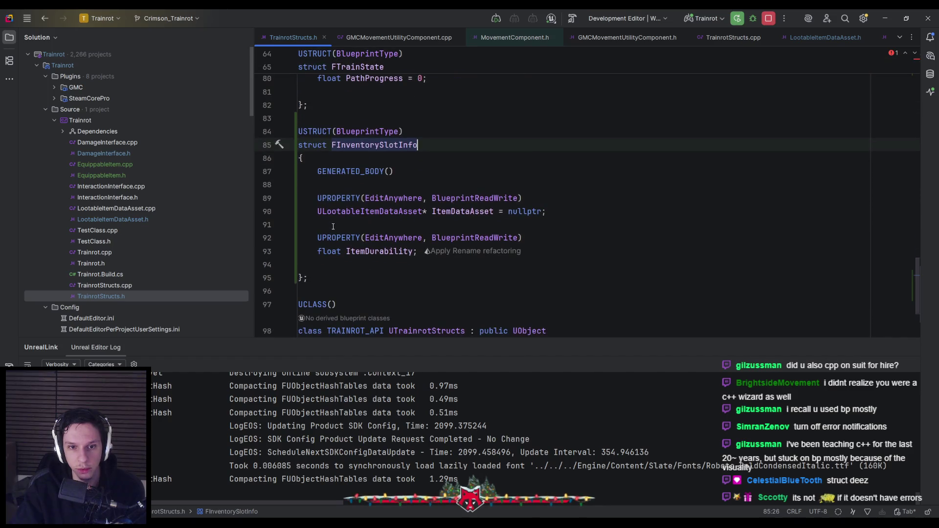
mouse_move(335, 235)
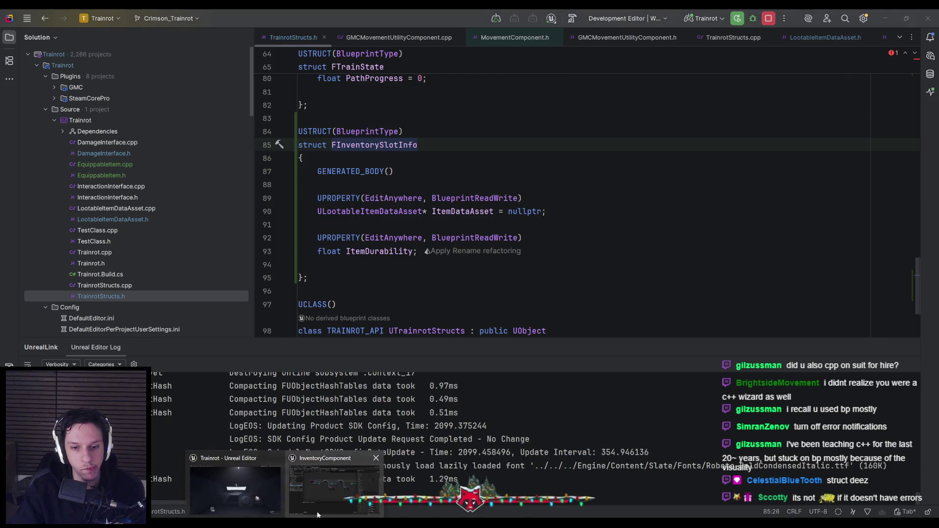
key("alt+Tab")
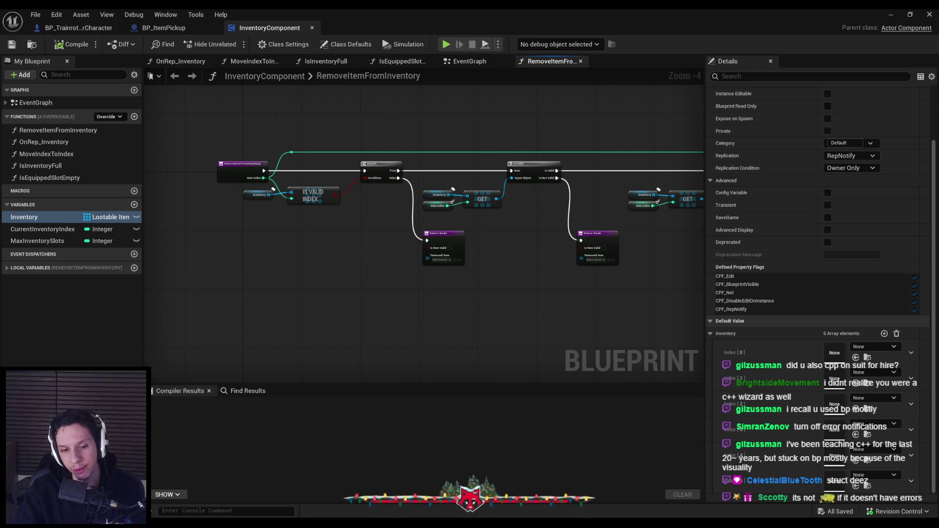
key("alt+Tab")
left_click(736, 20)
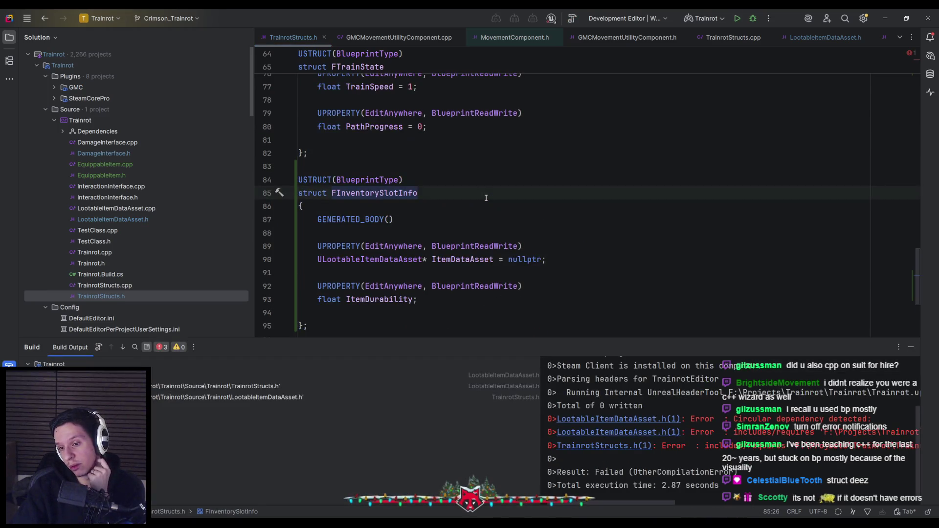
Read the Build Output's circular-dependency errors, then scroll TrainrotStructs.h back to the top.
mouse_move(631, 503)
left_mouse_down()
mouse_move(729, 500)
mouse_move(644, 495)
mouse_move(671, 495)
left_mouse_up()
scroll(681, 497, "left", 5)
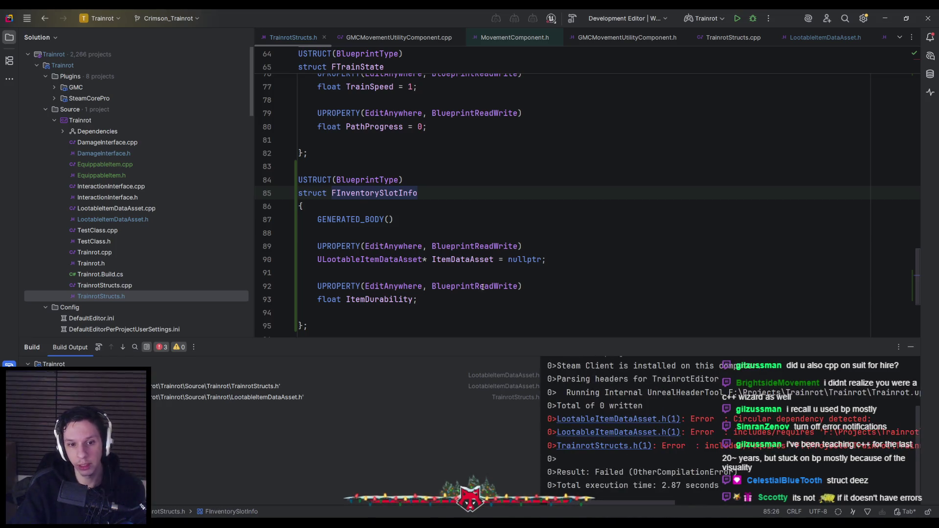
scroll(482, 286, "down", 4)
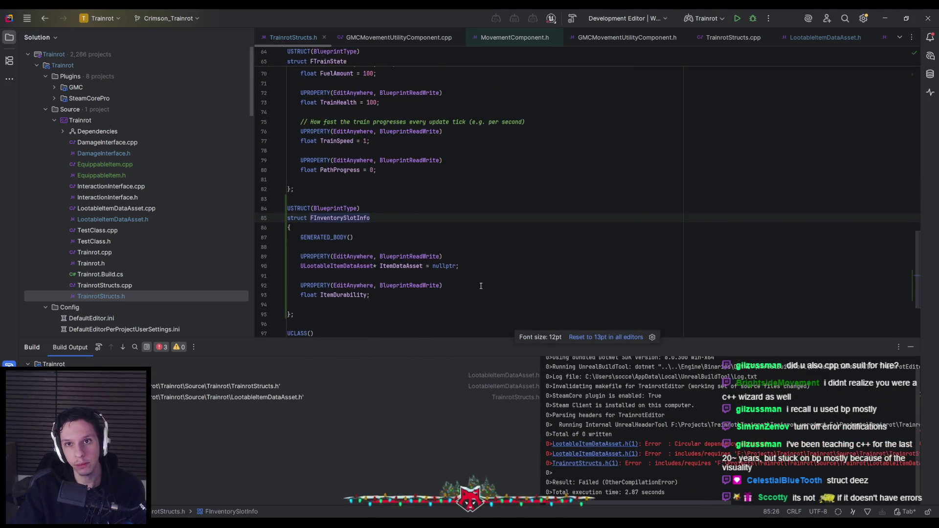
scroll(481, 285, "down", 1)
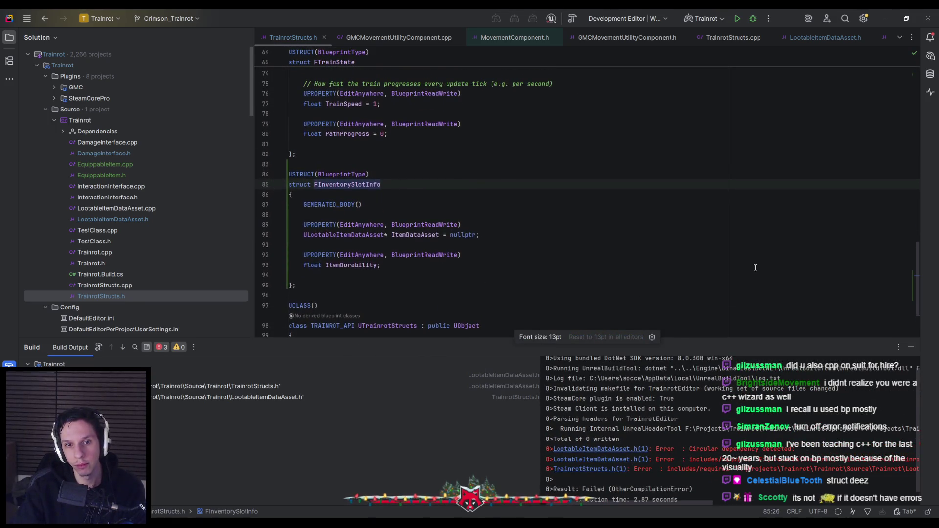
left_click_drag(919, 292, 901, 106)
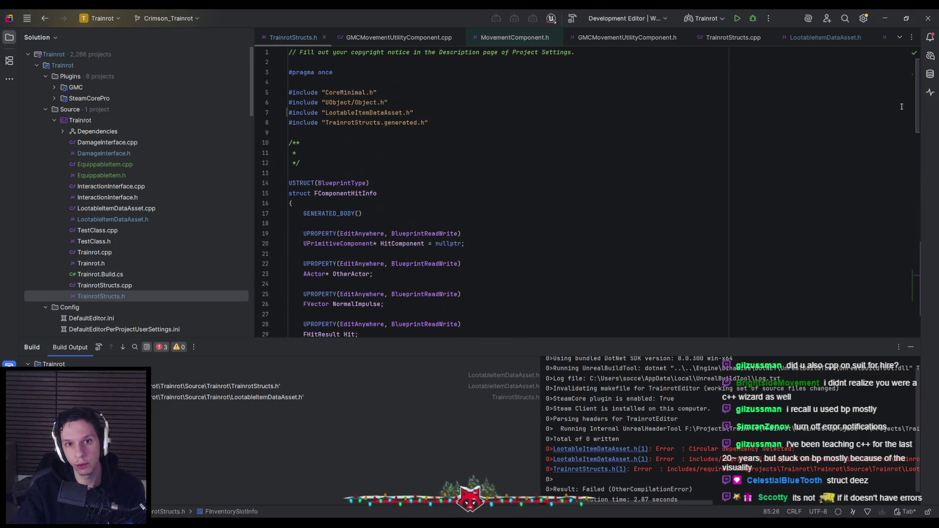
Look through LootableItemDataAsset.h's unfolded includes to confirm it pulls in TrainrotStructs.h.
left_click(434, 112)
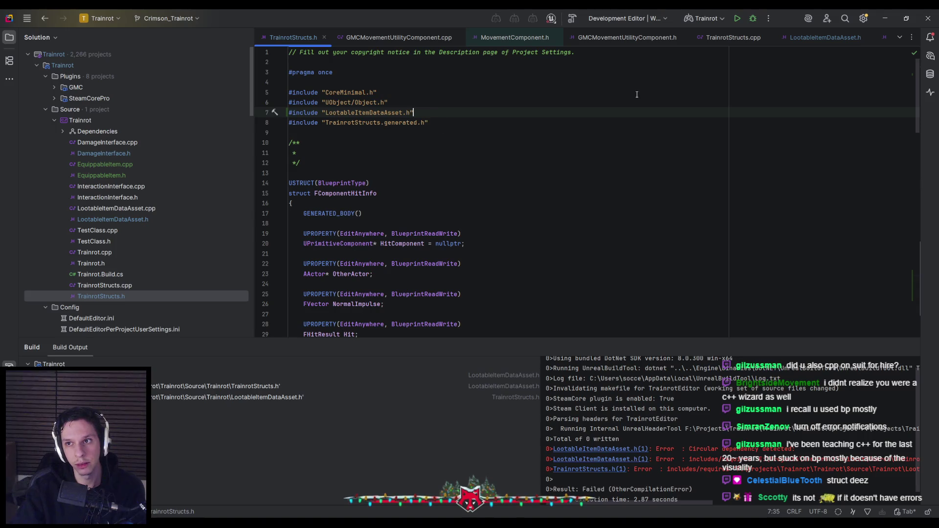
left_click(830, 37)
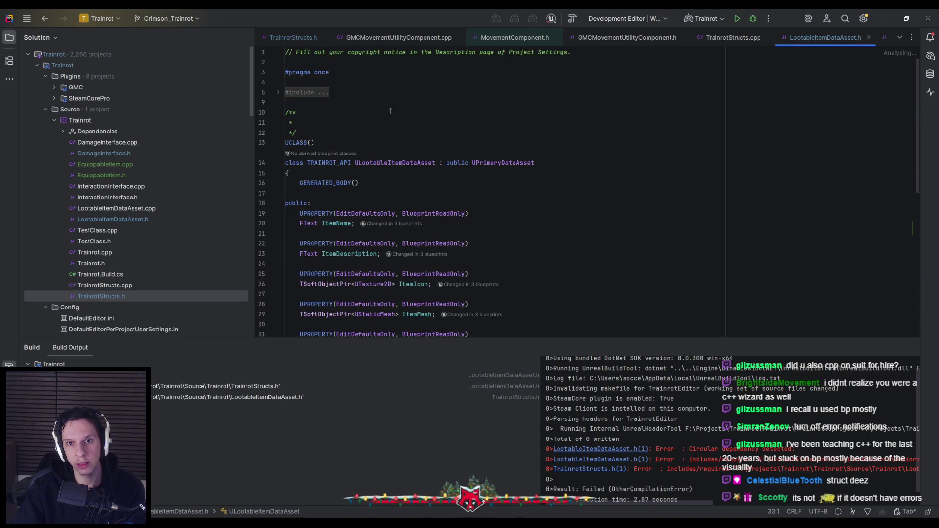
left_click(309, 97)
scroll(446, 203, "down", 3)
scroll(446, 203, "down", 5)
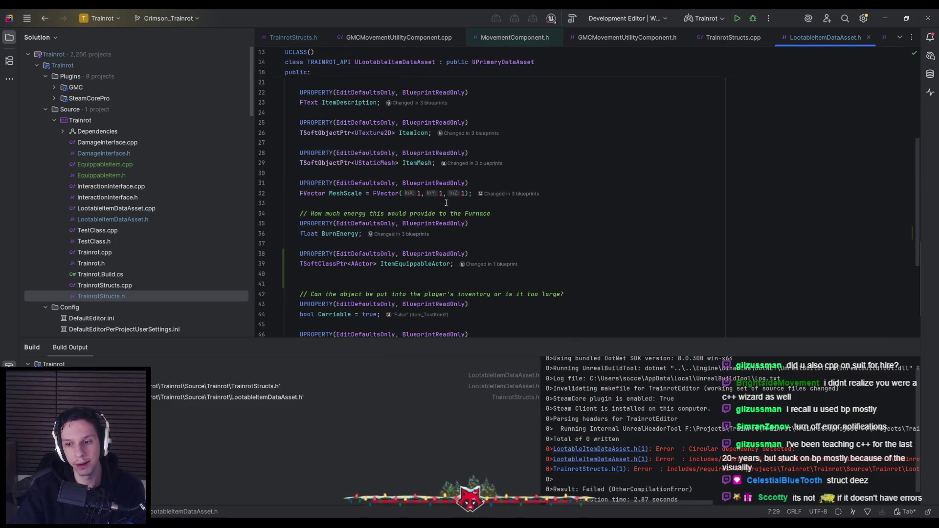
scroll(446, 202, "down", 3)
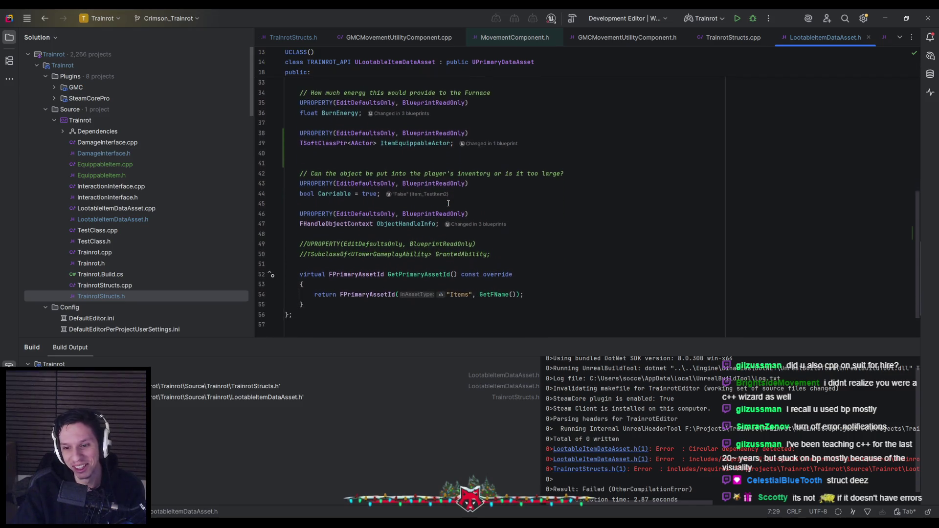
scroll(714, 419, "down", 1)
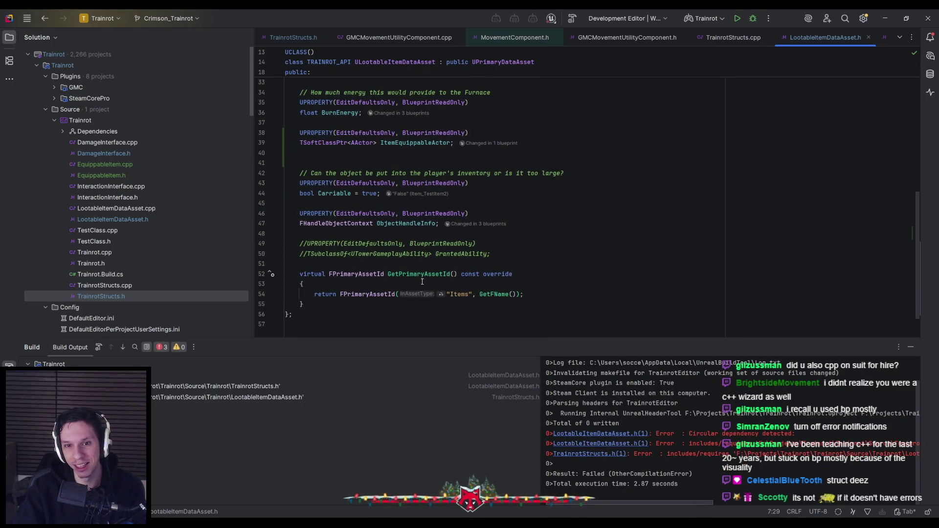
scroll(422, 262, "up", 6)
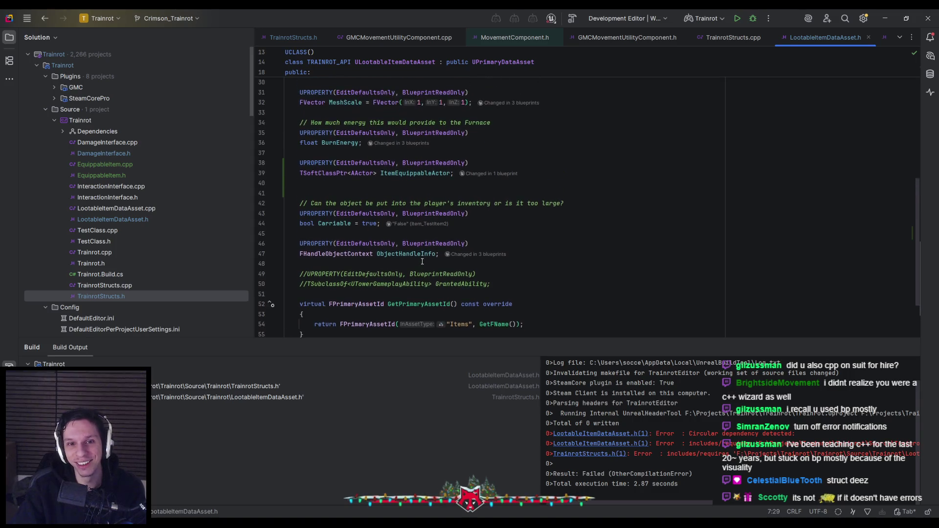
scroll(422, 261, "down", 6)
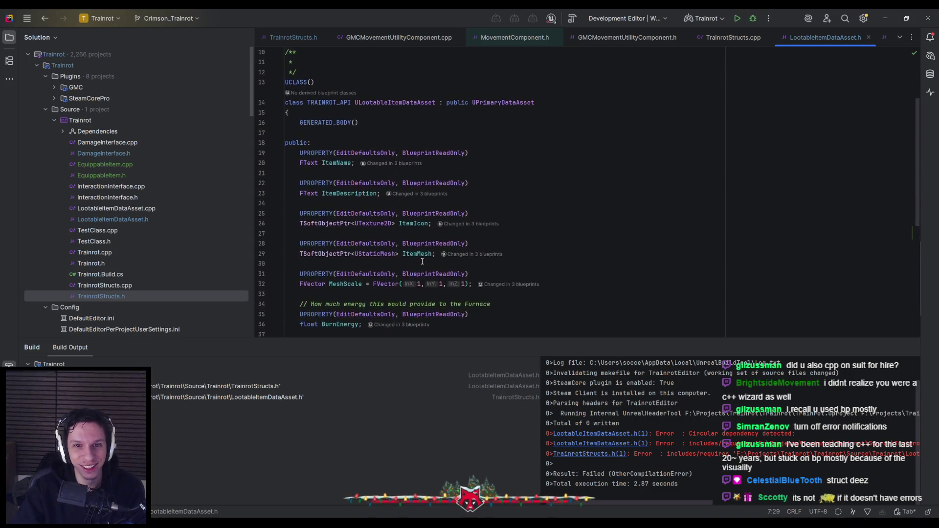
scroll(422, 261, "up", 1)
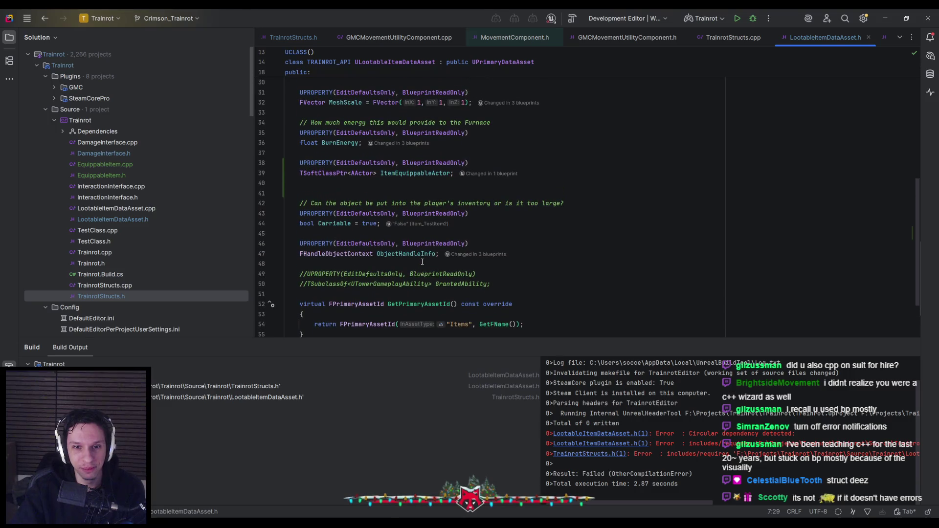
scroll(422, 261, "up", 4)
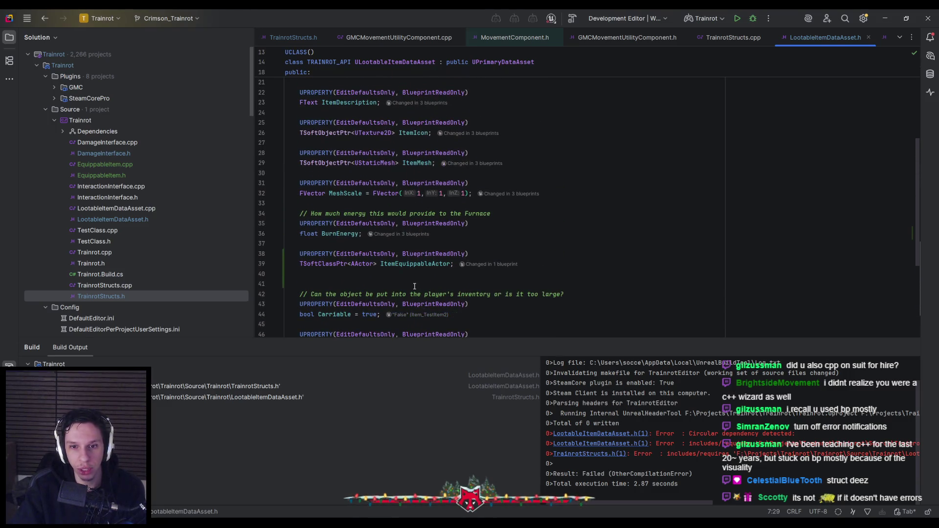
scroll(414, 286, "up", 4)
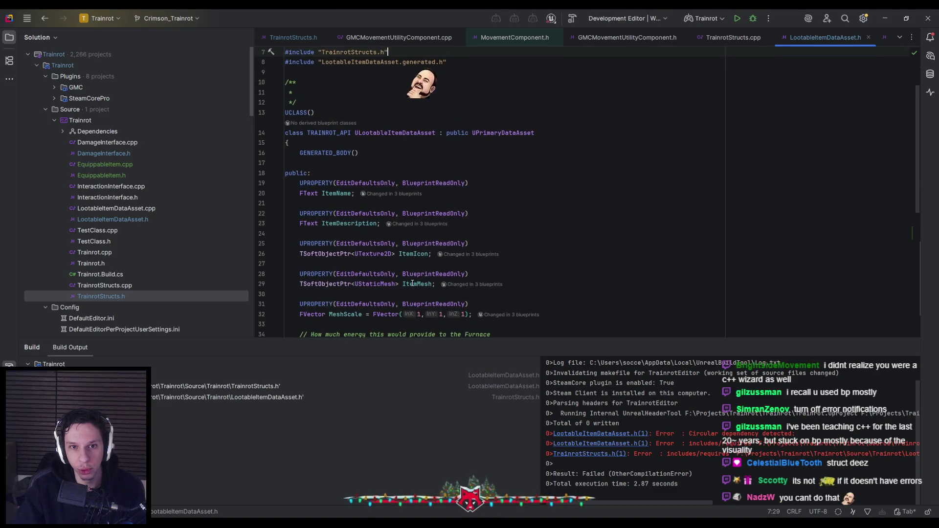
scroll(413, 283, "up", 2)
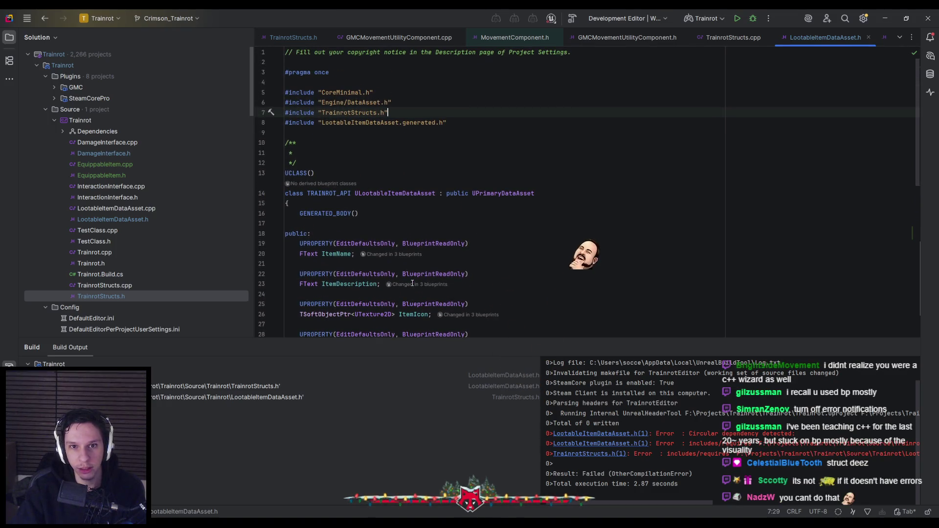
scroll(412, 283, "down", 4)
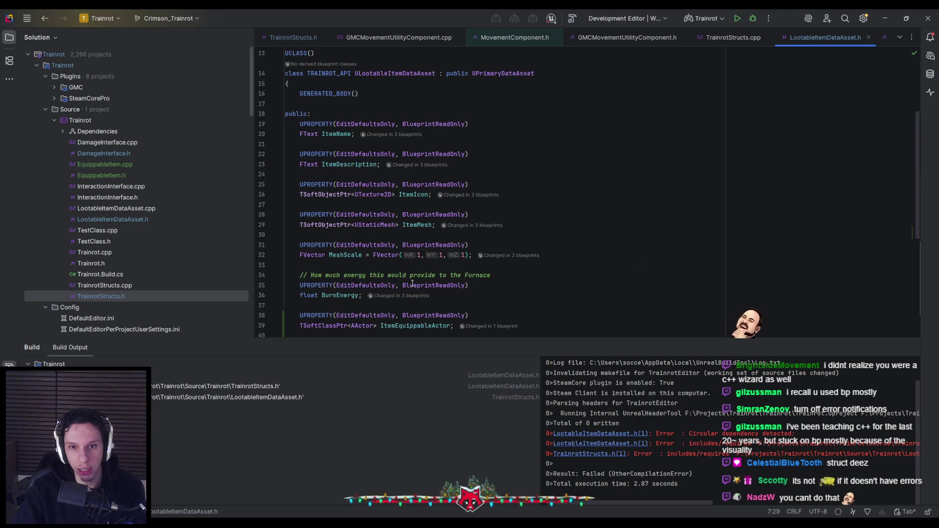
scroll(412, 282, "up", 5)
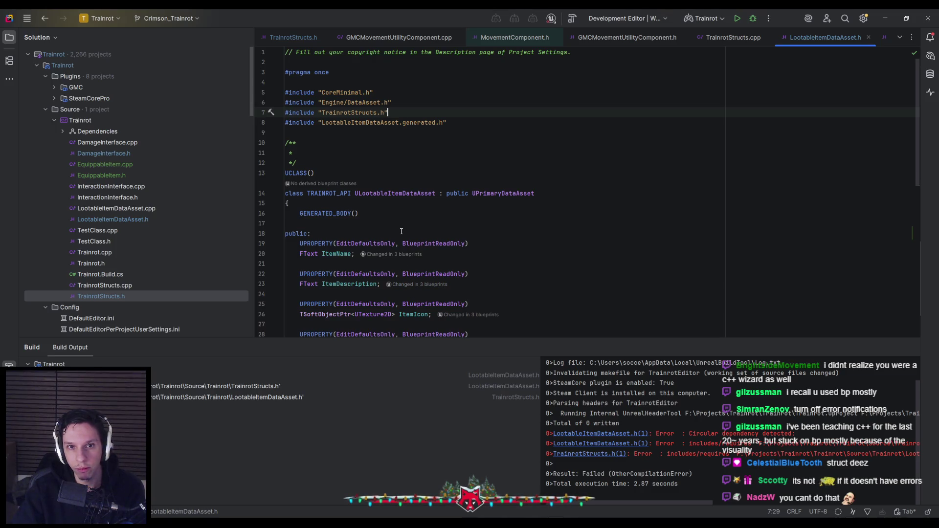
scroll(402, 235, "down", 8)
scroll(403, 243, "down", 4)
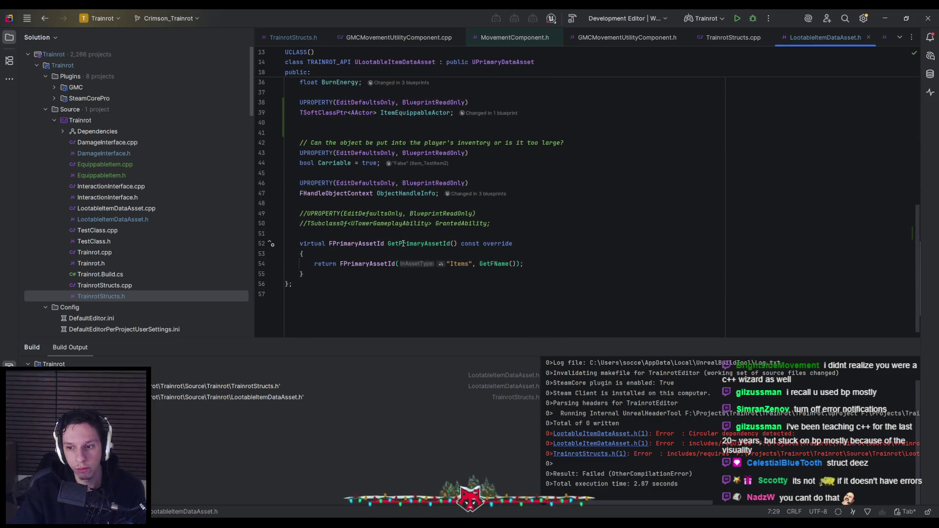
scroll(403, 243, "up", 10)
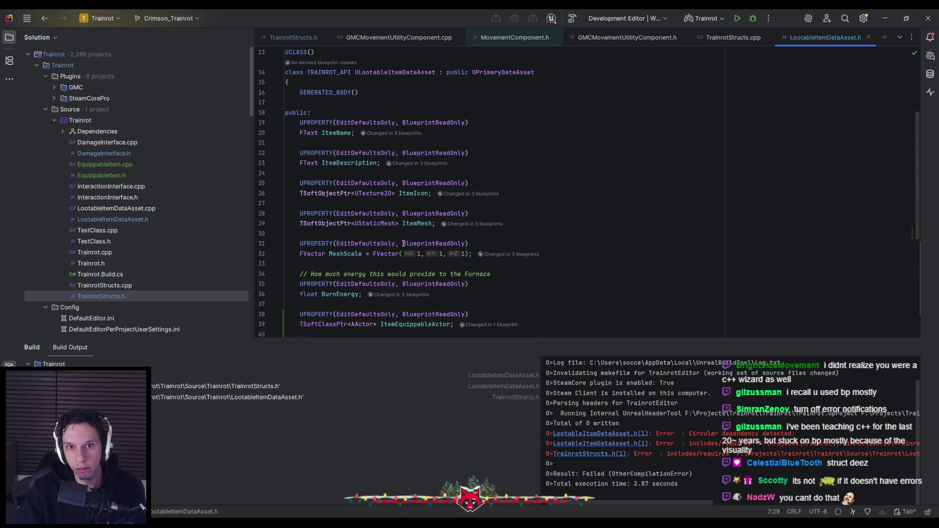
scroll(403, 243, "up", 1)
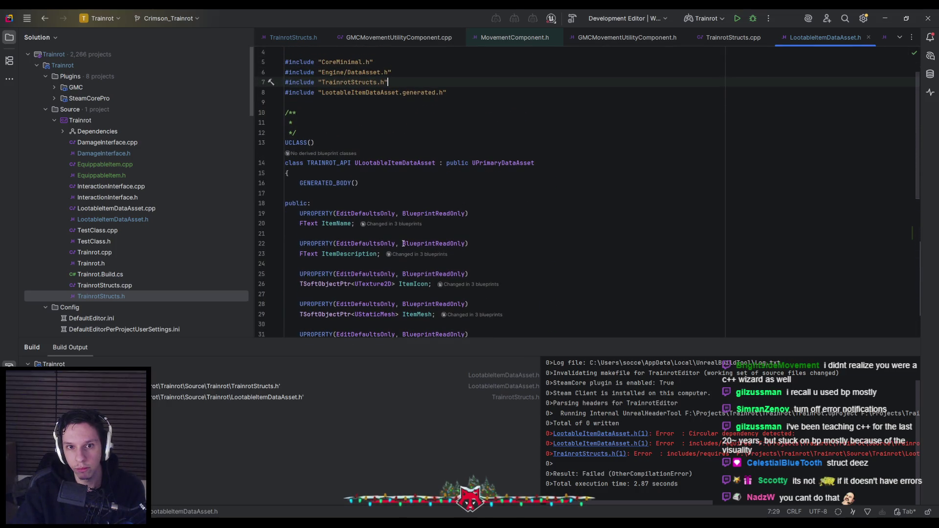
scroll(403, 243, "up", 1)
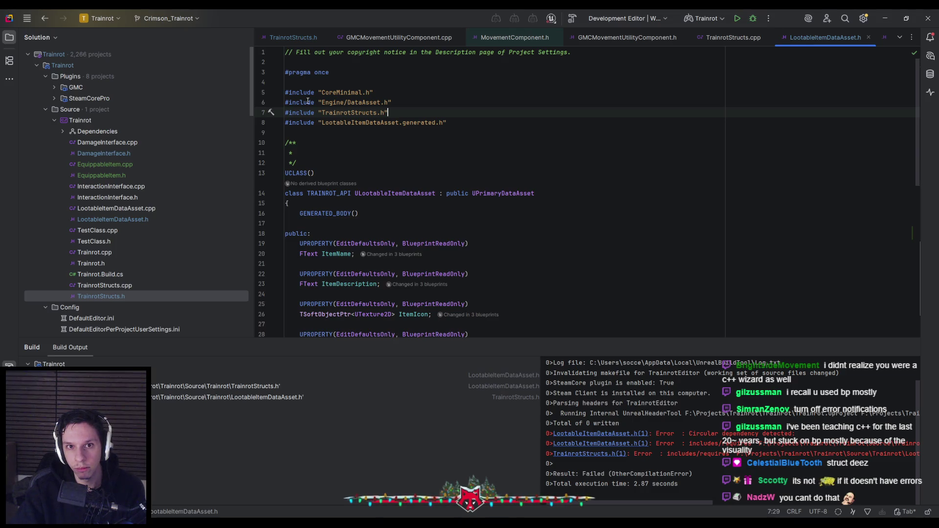
Delete the #include "LootableItemDataAsset.h" line from TrainrotStructs.h.
left_click(351, 112, "ctrl")
scroll(351, 217, "down", 5)
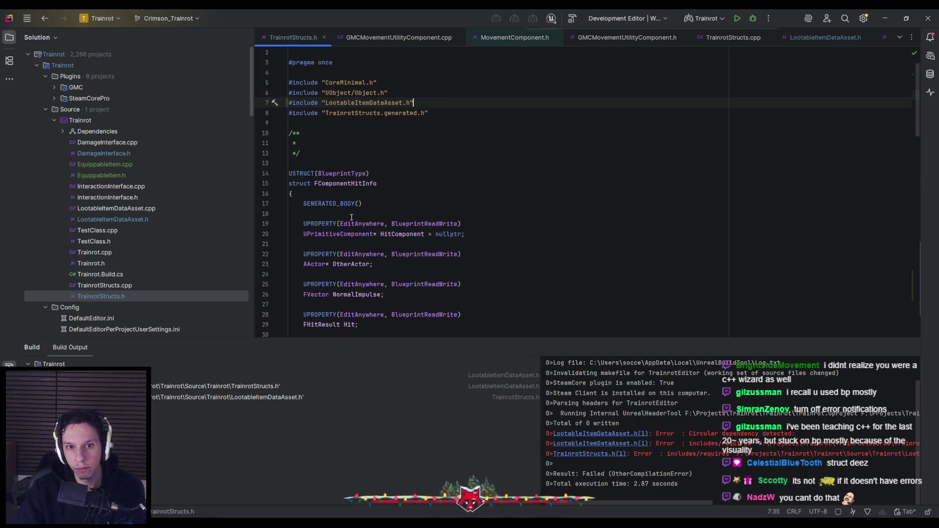
scroll(377, 159, "up", 5)
left_click_drag(425, 113, 288, 113)
key("BackSpace")
key("BackSpace")
scroll(342, 196, "down", 5)
scroll(342, 195, "down", 10)
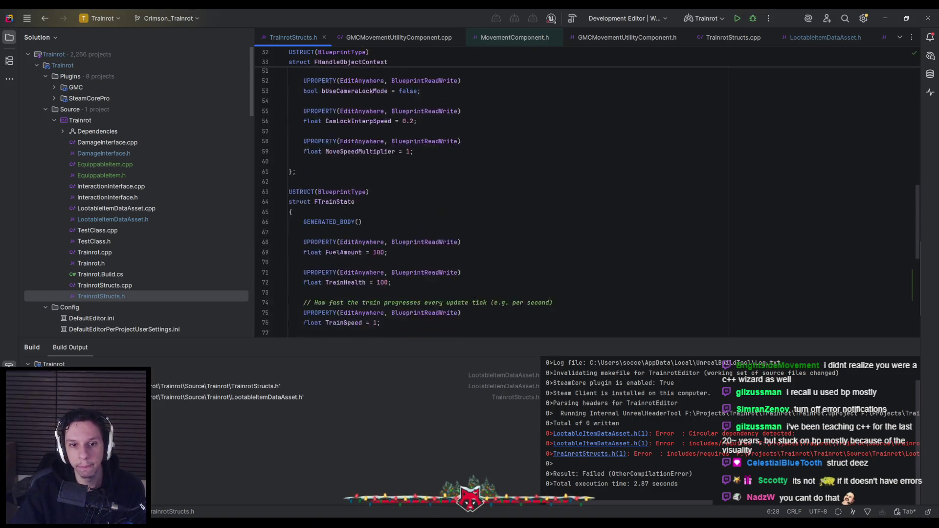
left_click(318, 294)
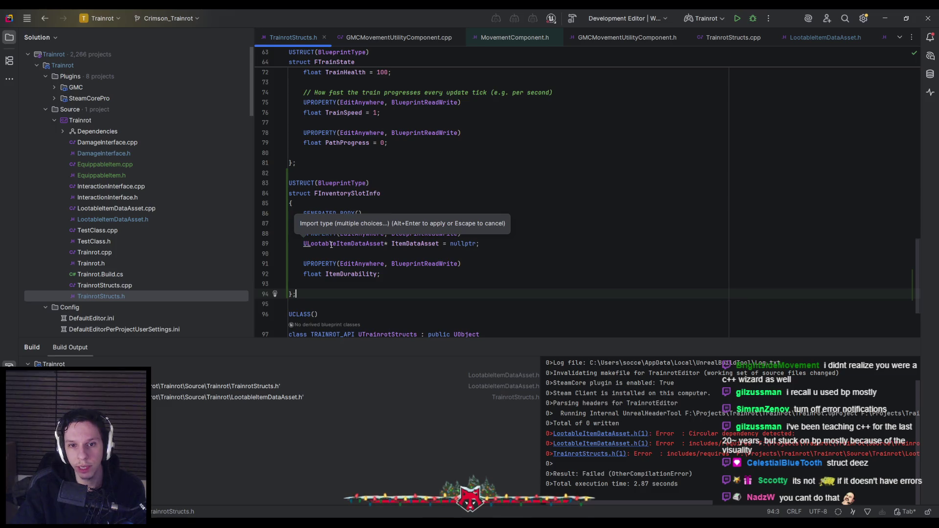
Retype the ULootableItemDataAsset member type, add a forward declaration for it, and restore the * pointer.
left_click(330, 243)
right_click(330, 244)
left_click(357, 251)
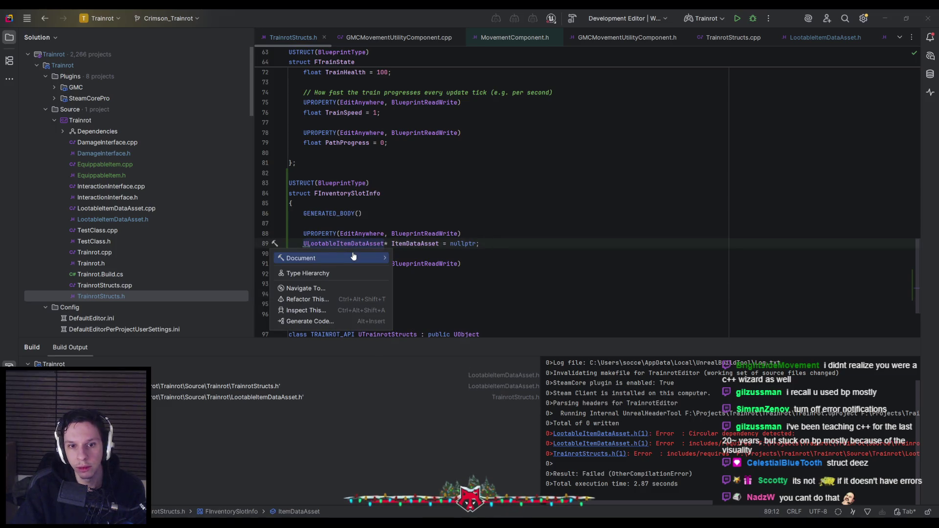
left_click(354, 243)
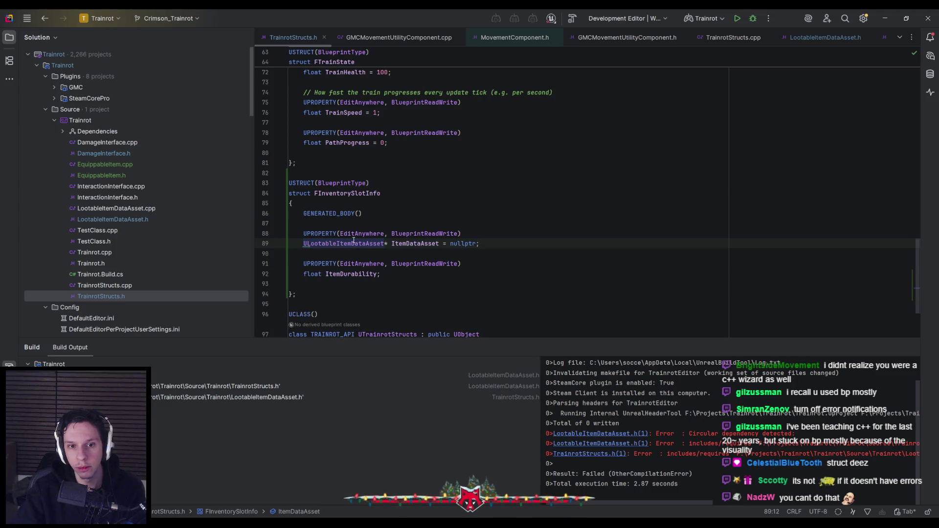
key("Down")
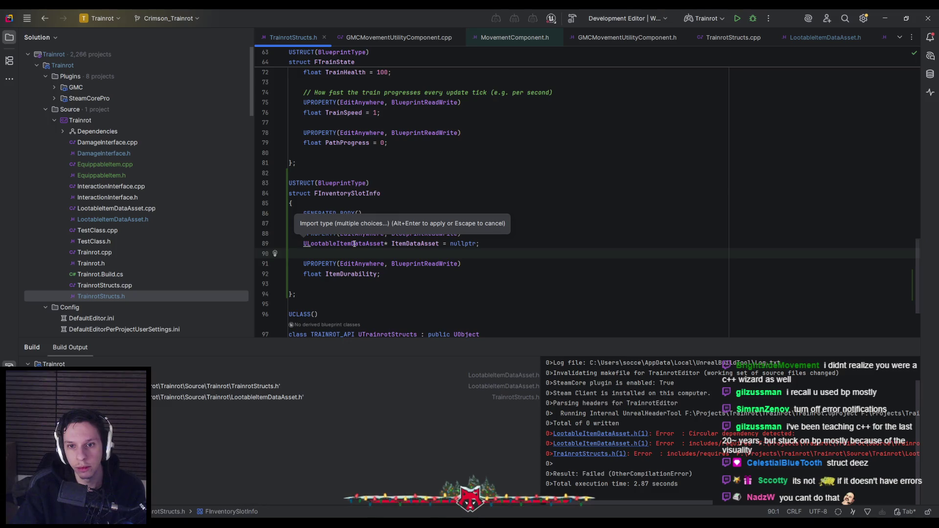
left_click_drag(391, 243, 303, 244)
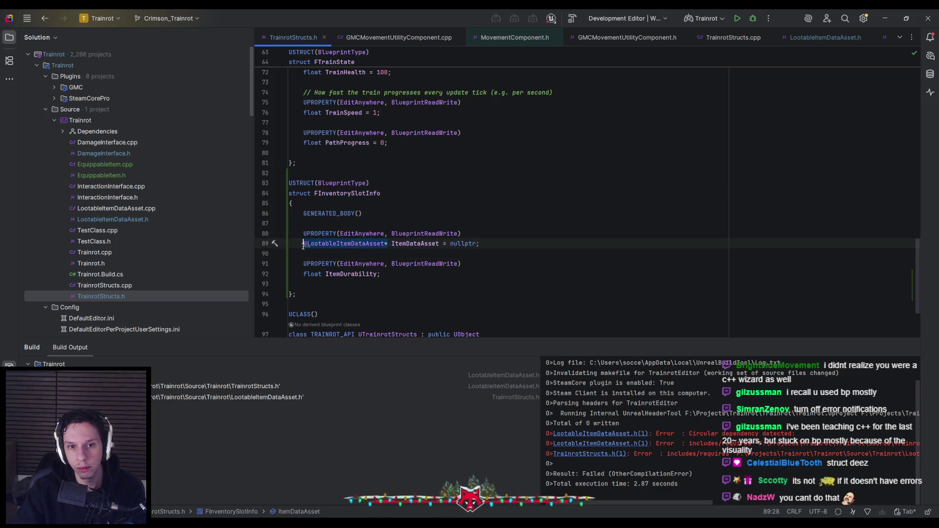
type("ULootable")
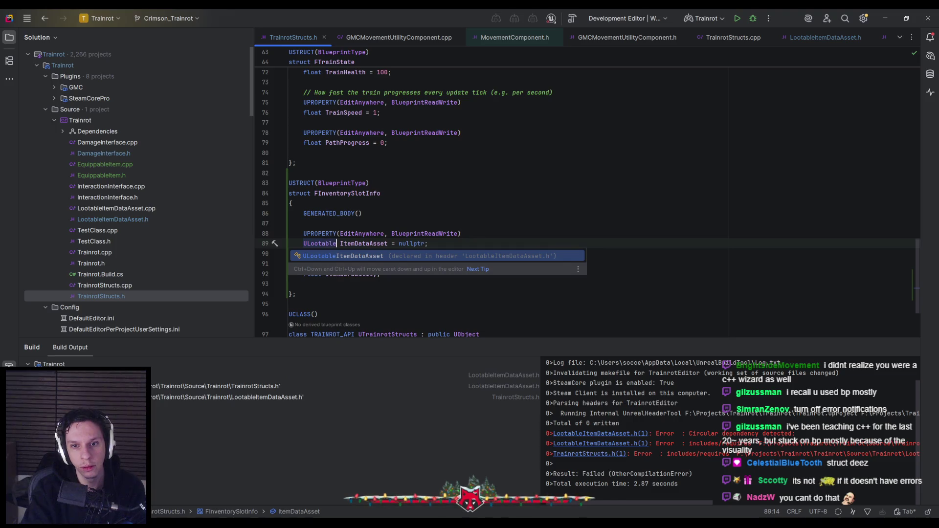
key("Return")
key("alt+Return")
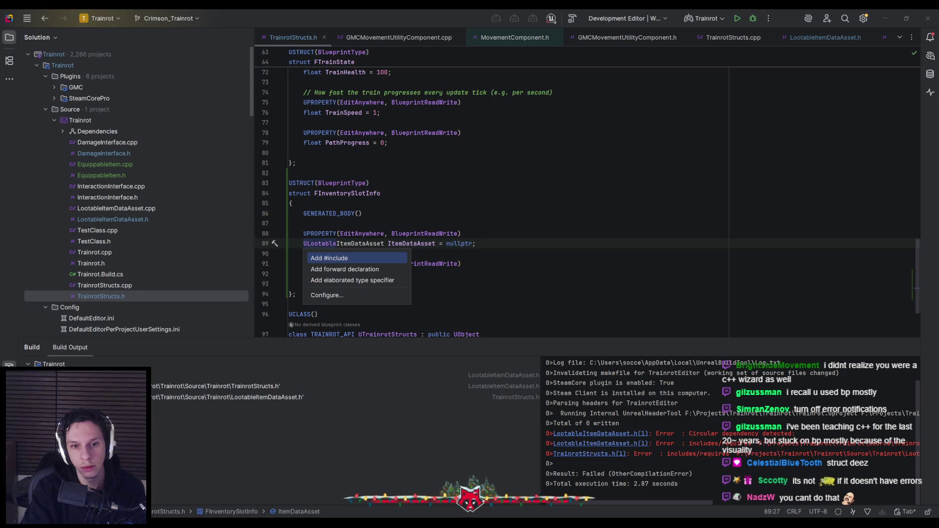
key("Down")
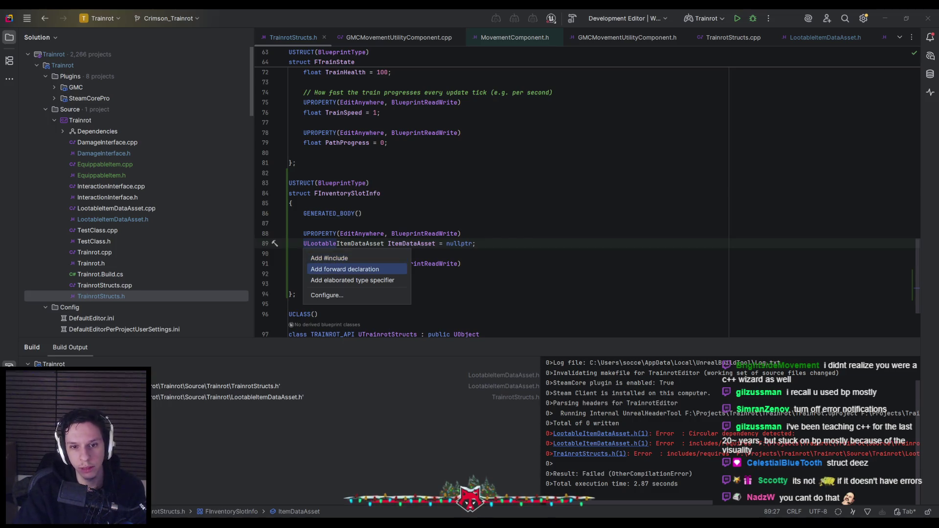
key("Return")
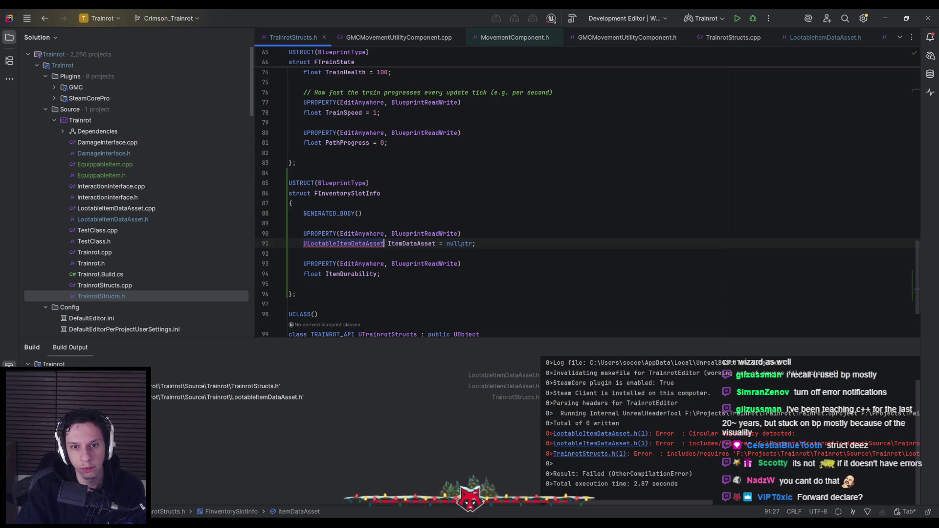
type("*")
Review the new class ULootableItemDataAsset forward declaration near the top of TrainrotStructs.h.
scroll(353, 241, "up", 10)
scroll(353, 242, "up", 10)
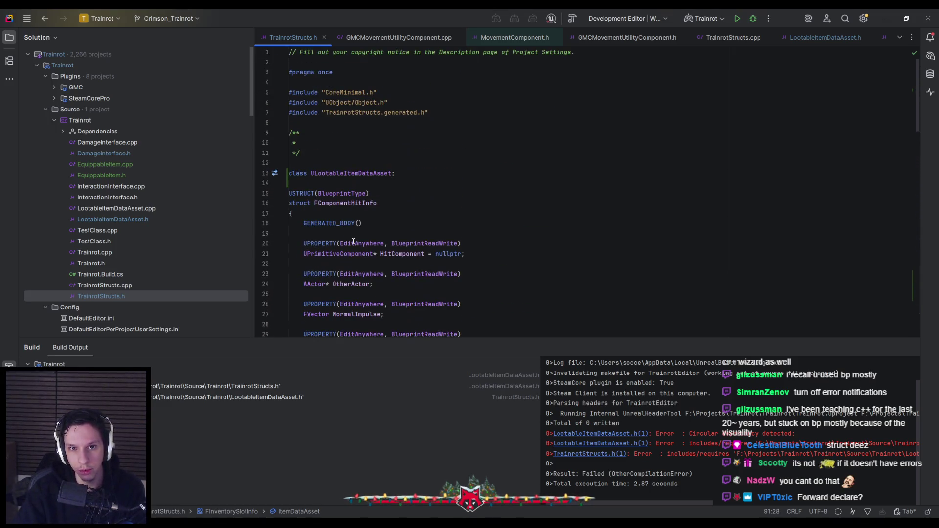
mouse_move(325, 175)
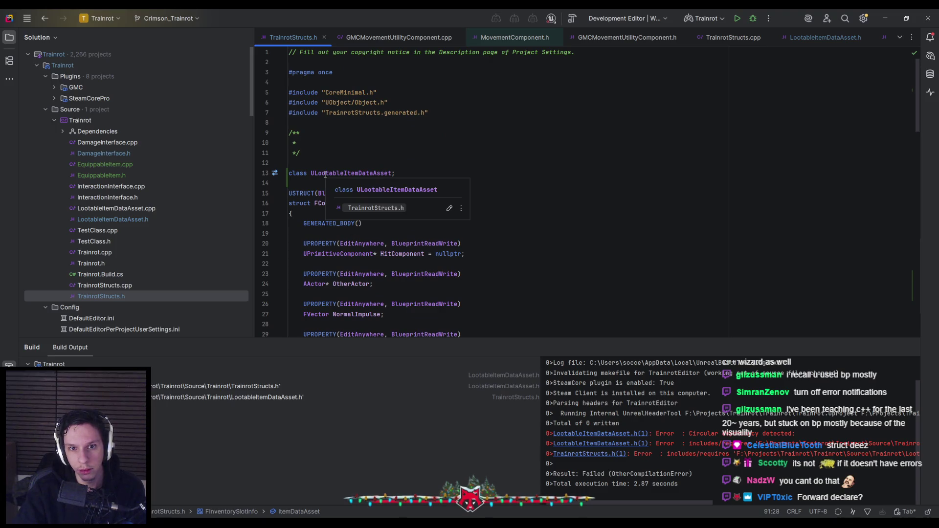
left_click(307, 182)
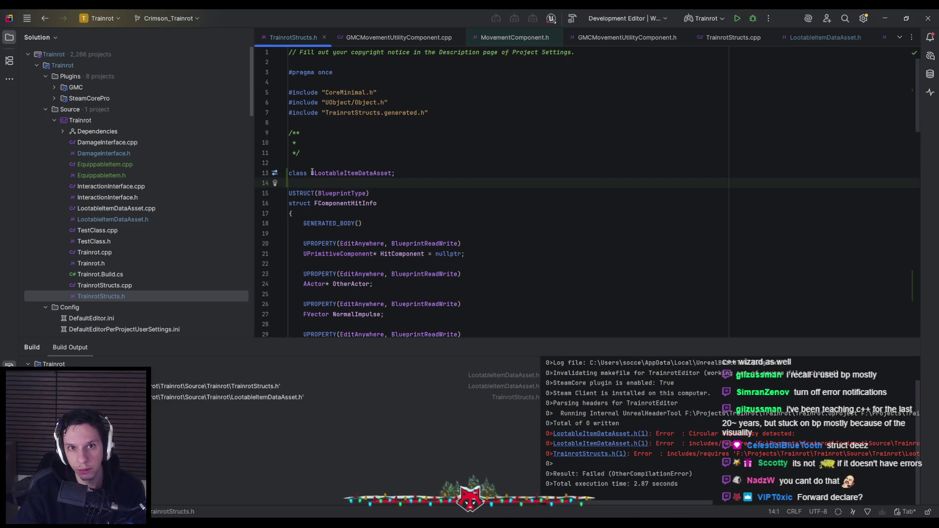
mouse_move(312, 172)
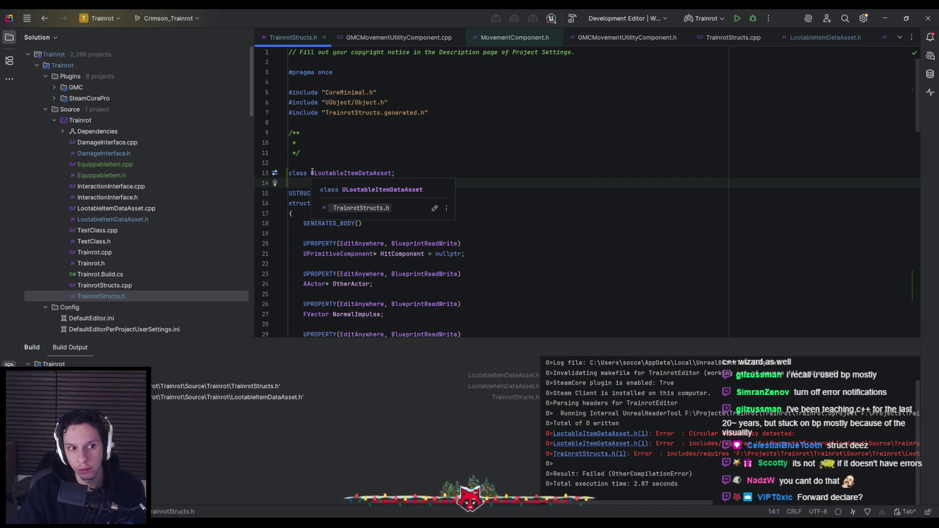
scroll(301, 183, "down", 1)
scroll(301, 183, "up", 1)
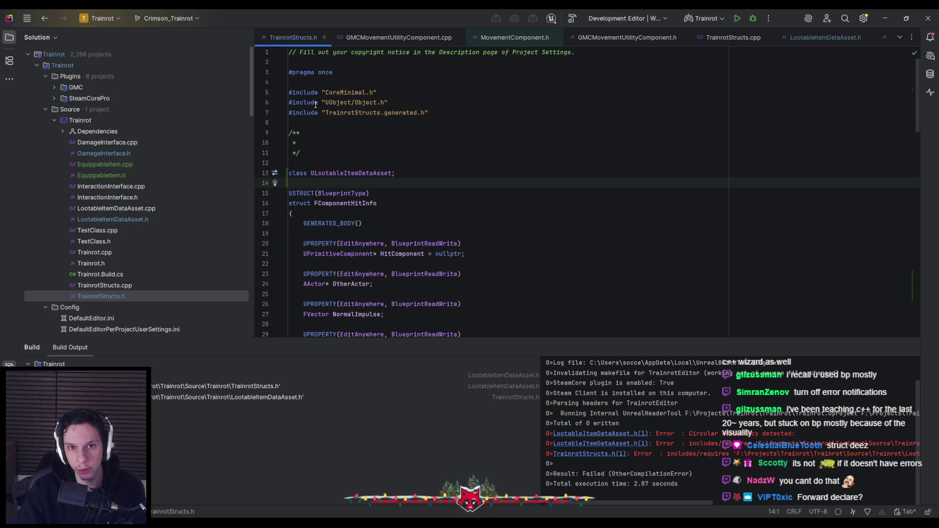
scroll(328, 178, "down", 15)
scroll(324, 182, "down", 10)
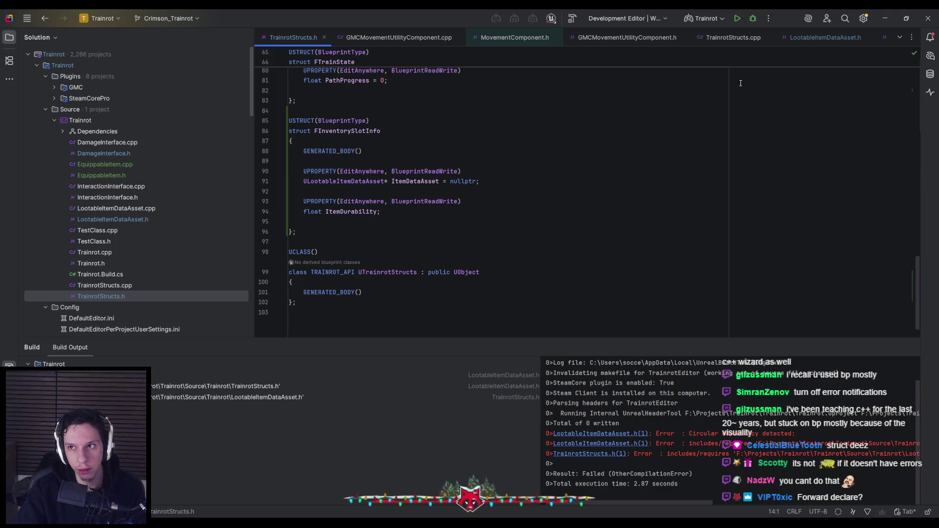
Build the Rider project and check the output compiles and links without errors.
left_click(735, 18)
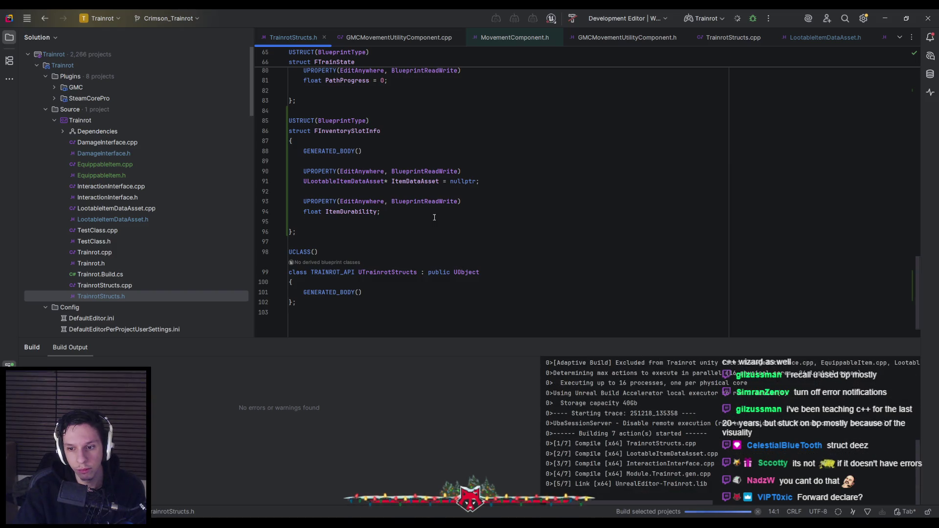
scroll(434, 217, "up", 5)
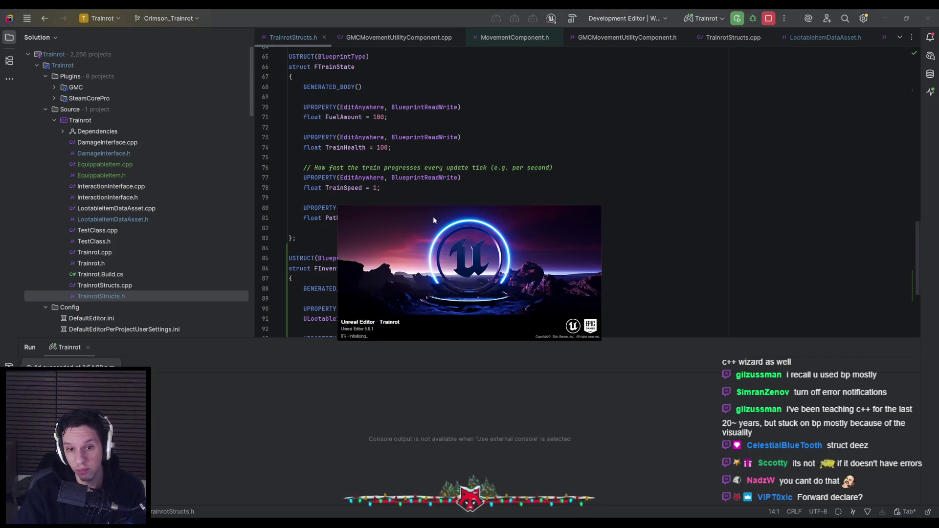
left_click(367, 195)
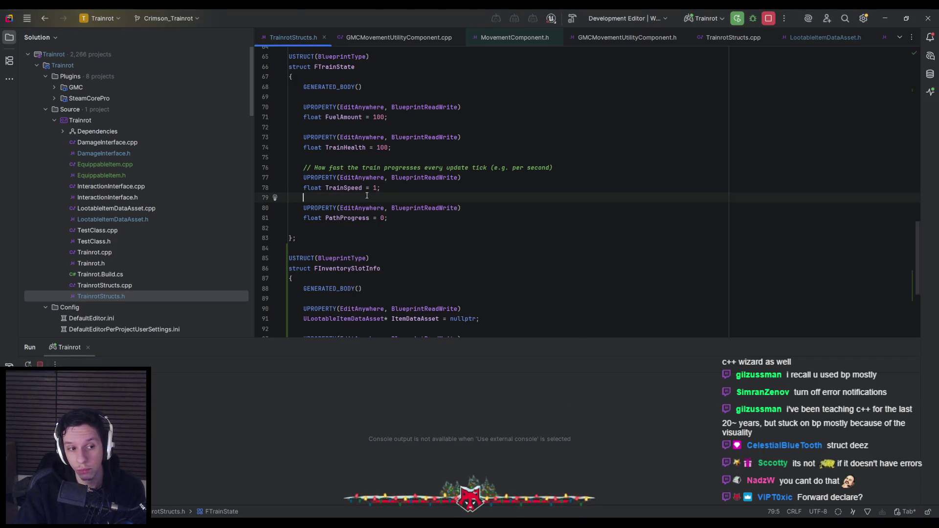
scroll(367, 195, "down", 6)
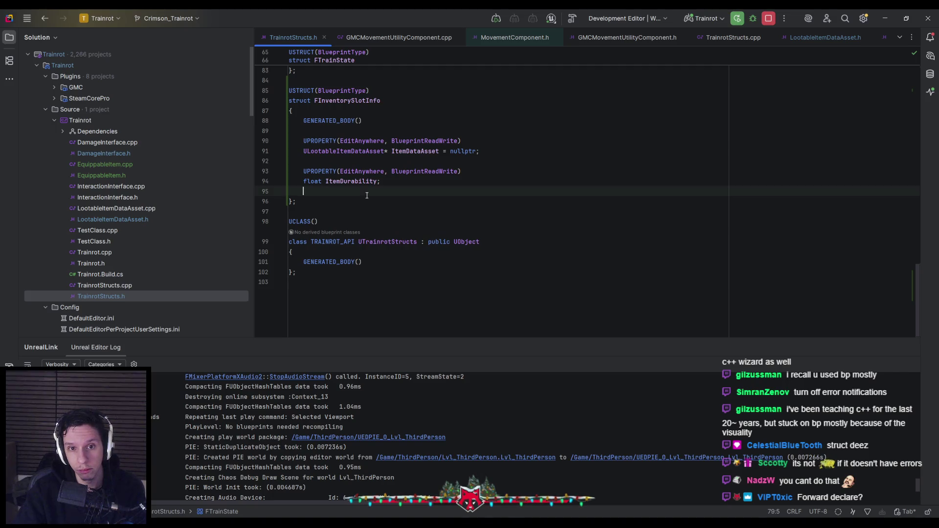
scroll(367, 195, "up", 4)
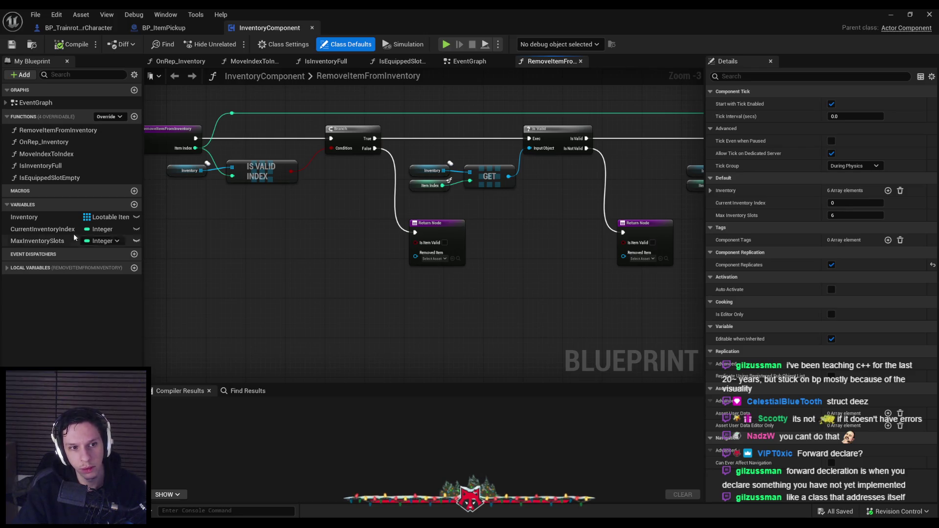
Pick Inventory Slot Info for the Inventory variable, choose Do Nothing, then compile InventoryComponent.
left_click(39, 219)
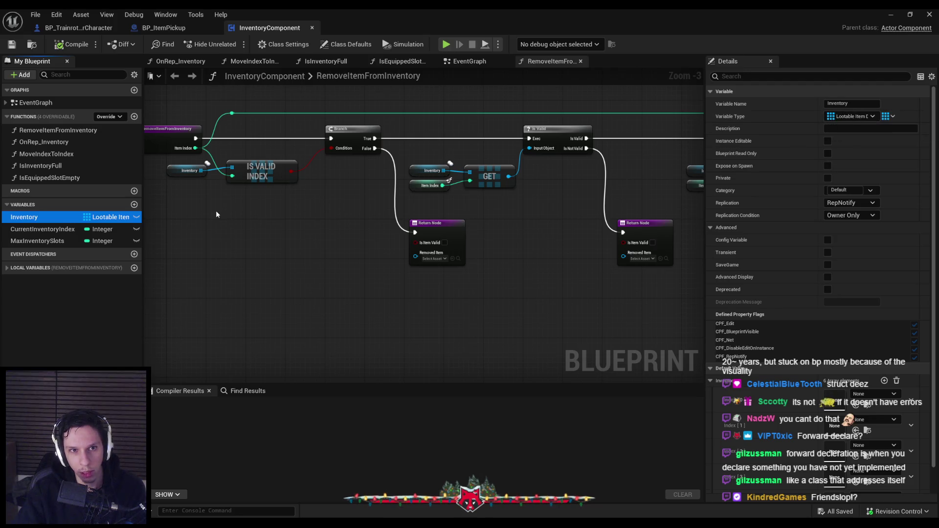
left_click(851, 116)
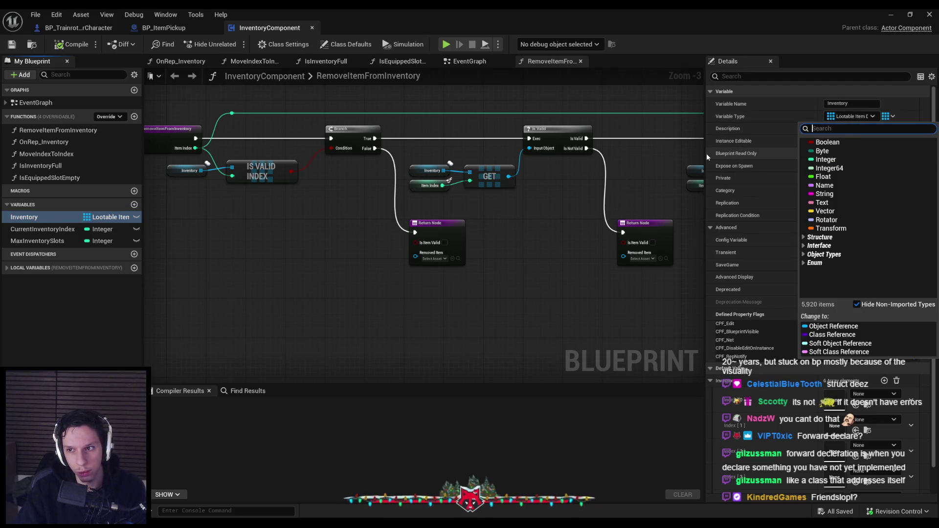
type("in")
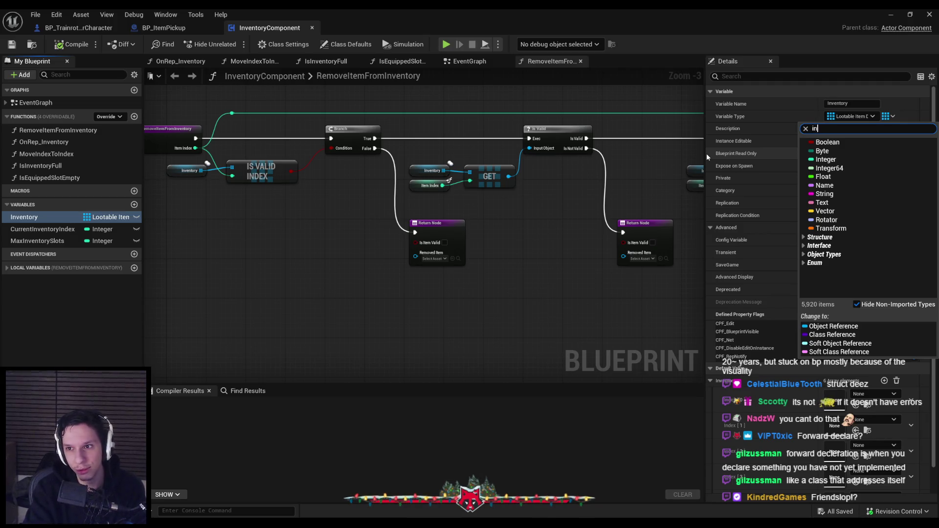
type("ventory")
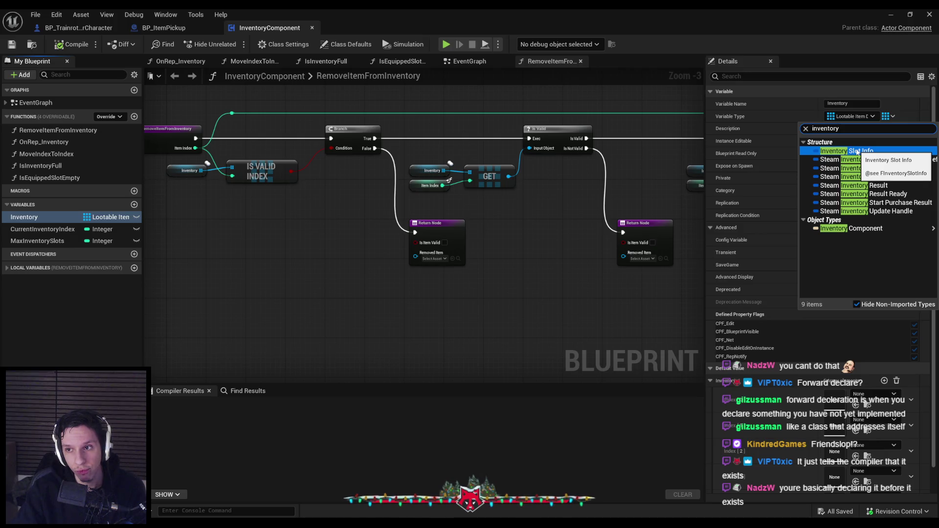
left_click(856, 152)
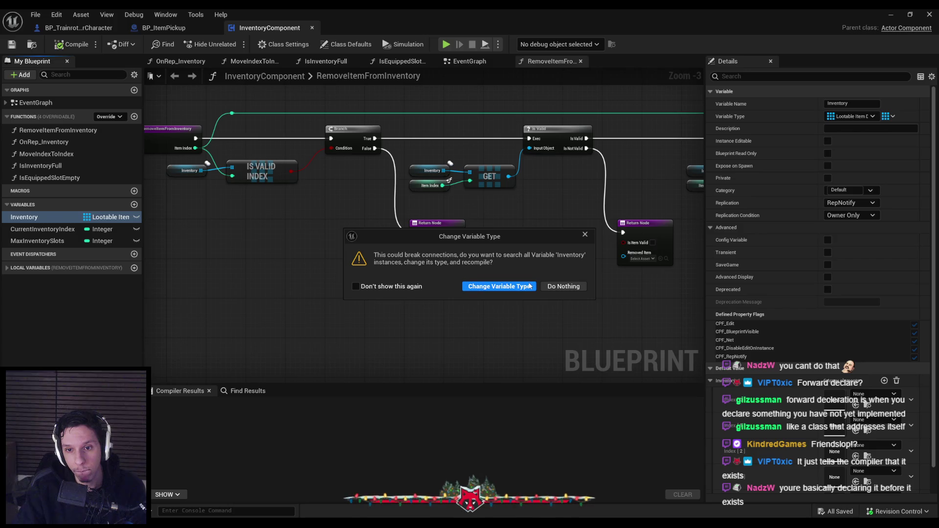
left_click(564, 286)
left_click(72, 44)
scroll(310, 265, "down", 1)
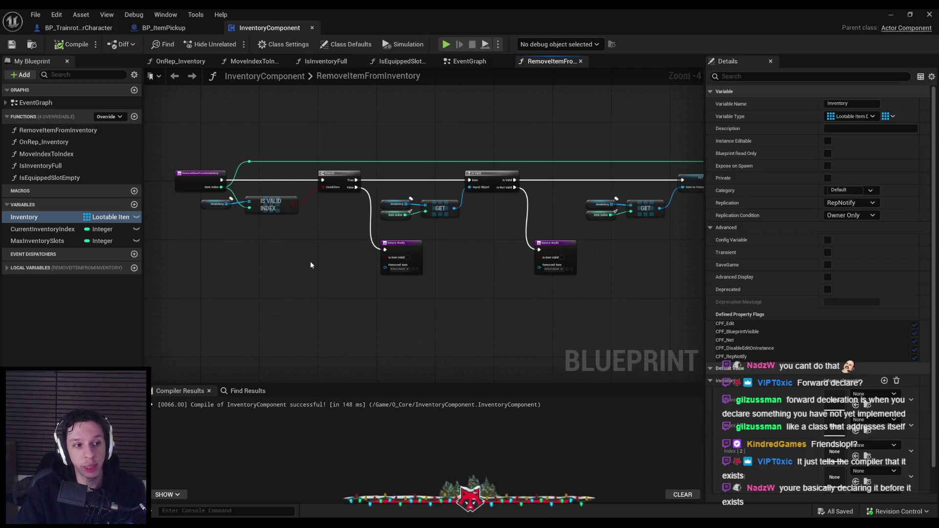
scroll(310, 265, "up", 1)
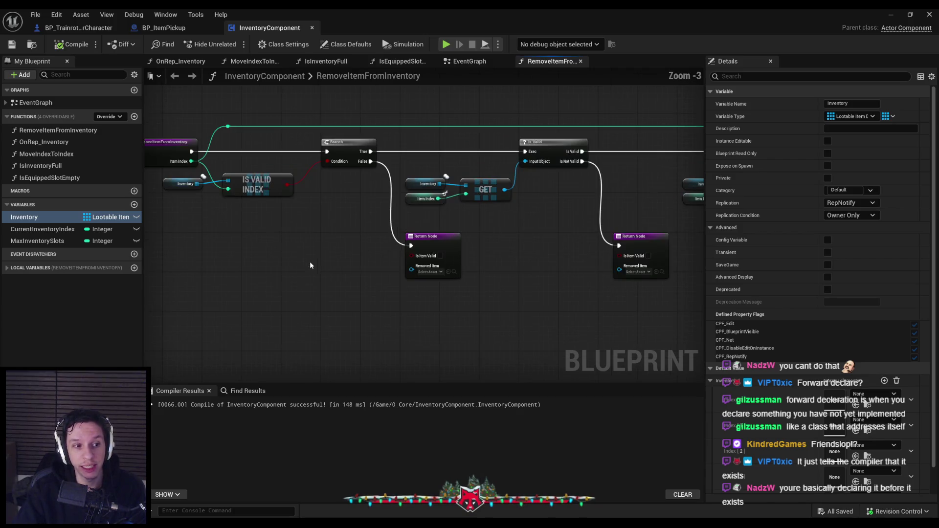
right_click(307, 313)
type("ni")
key("BackSpace")
key("BackSpace")
type("inventory slot")
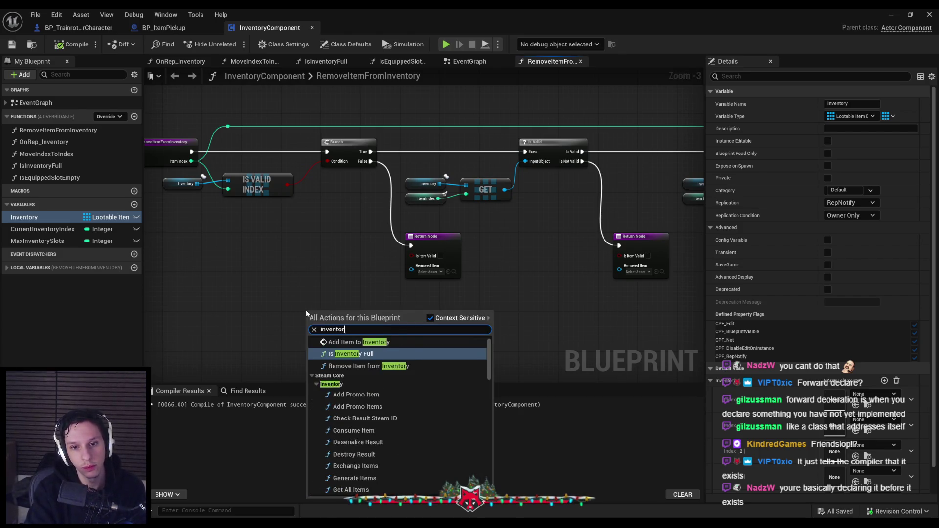
key("Down")
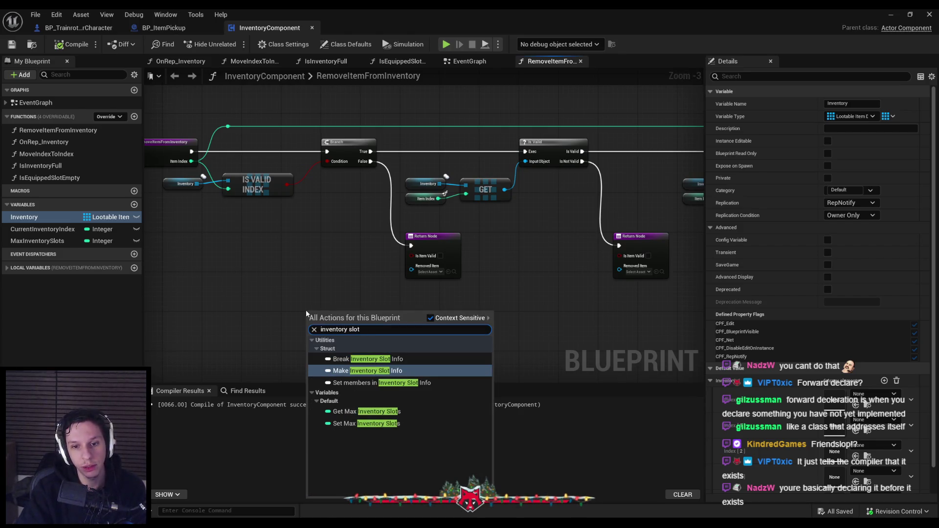
key("Up")
key("Return")
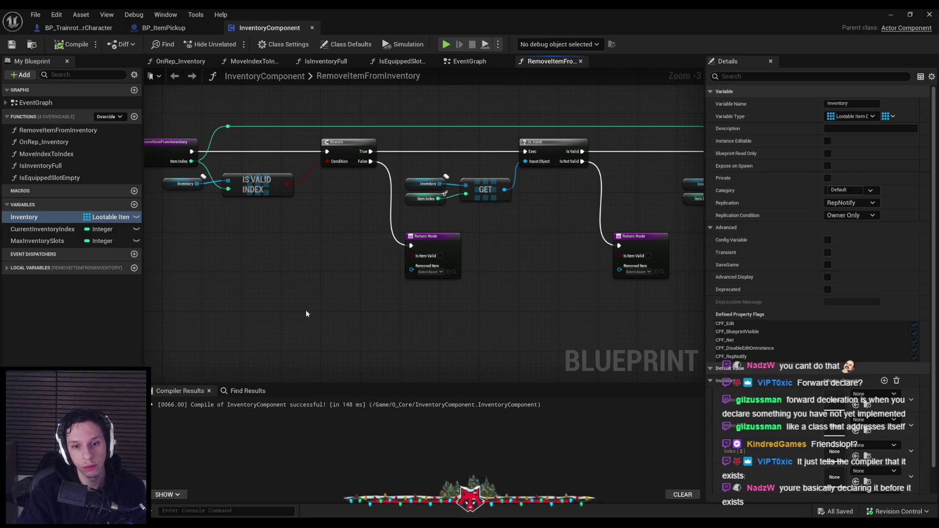
scroll(319, 319, "up", 3)
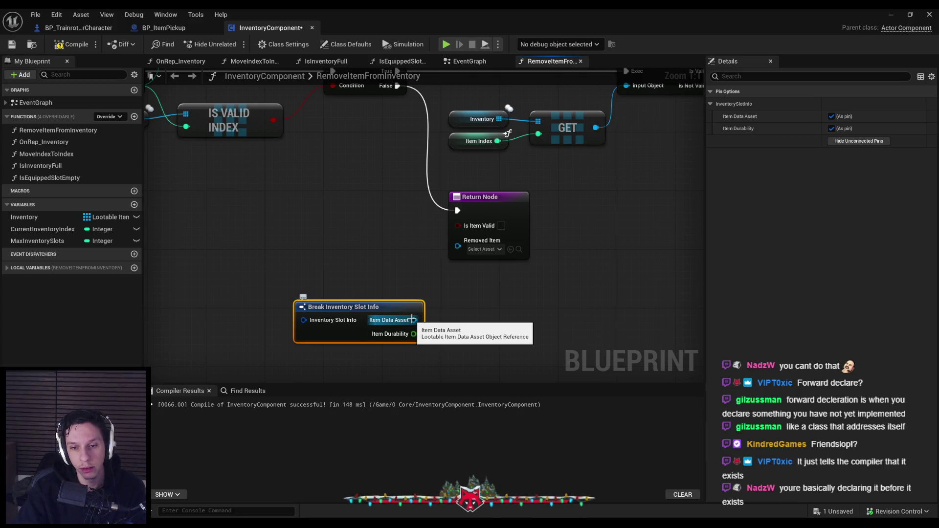
left_click_drag(411, 320, 500, 314)
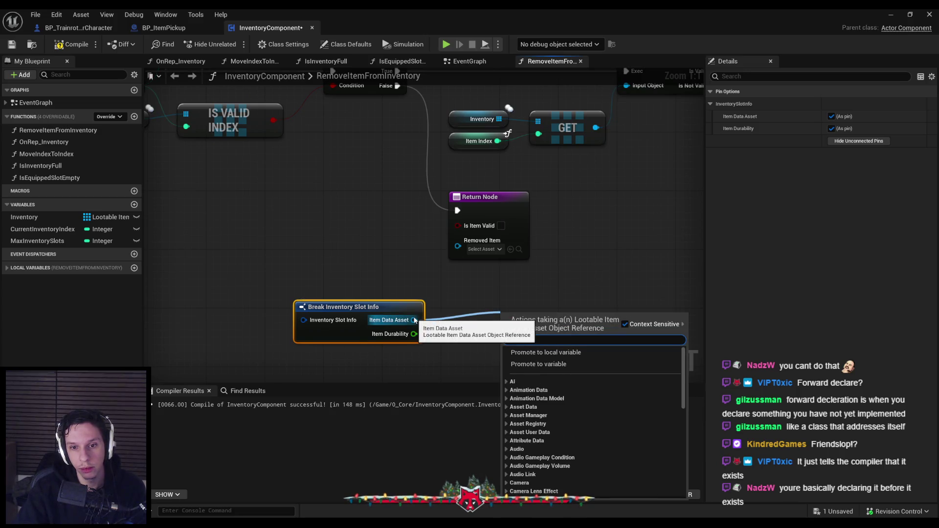
type("mesh")
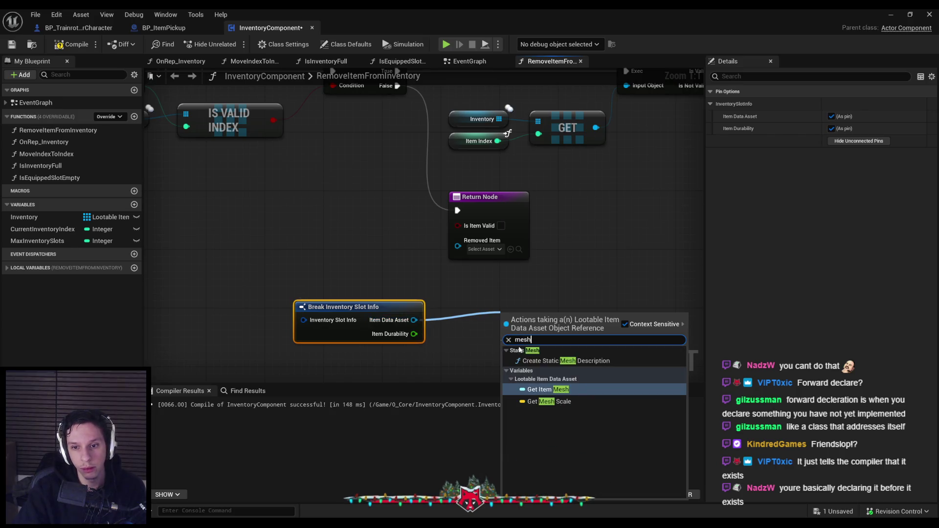
left_click(547, 390)
left_click_drag(545, 318, 487, 318)
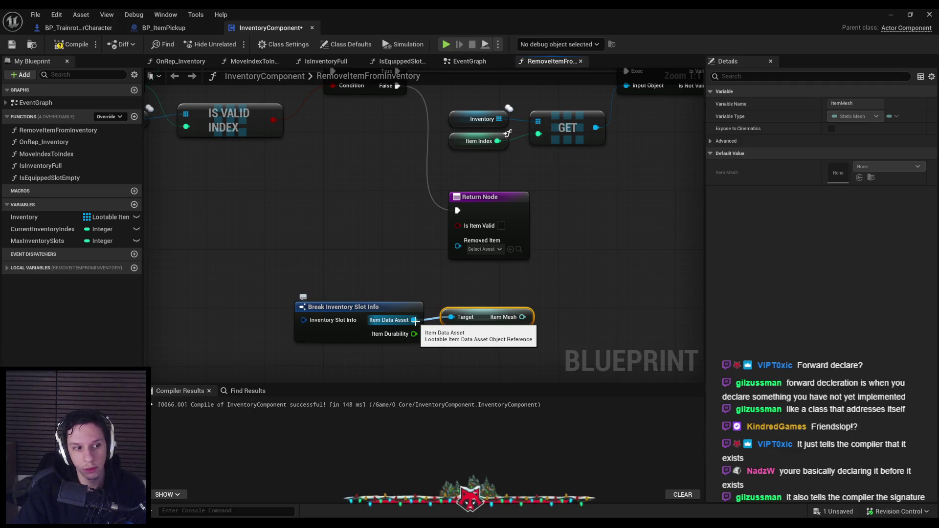
left_click(543, 352)
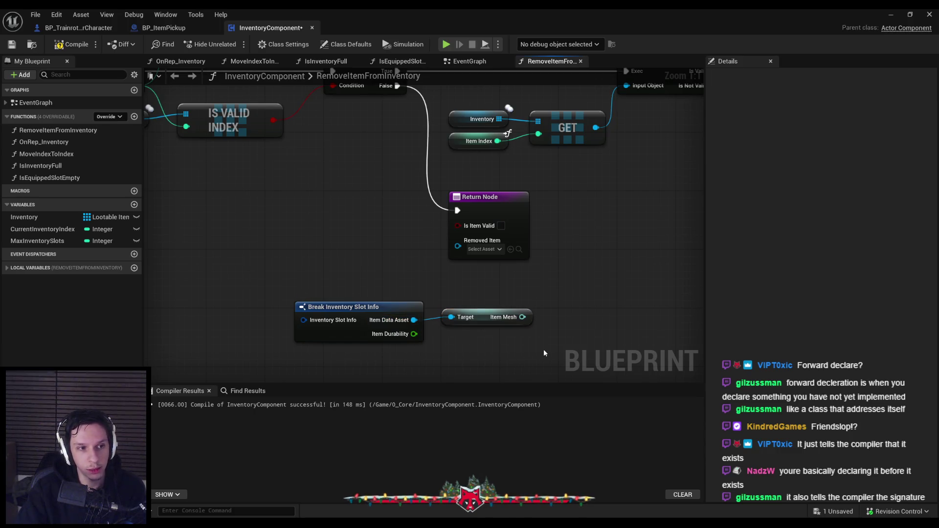
left_click_drag(544, 349, 313, 310)
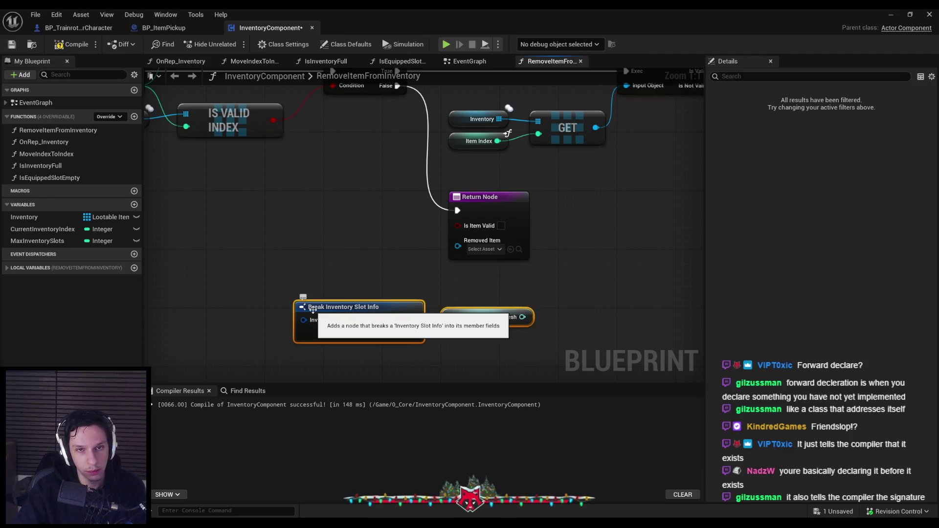
key("Delete")
left_click(55, 45)
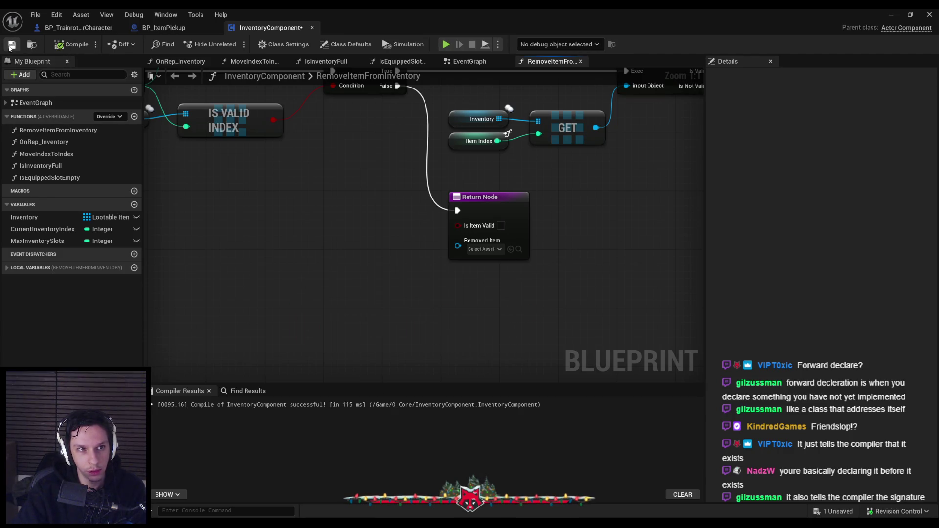
scroll(421, 259, "down", 2)
scroll(456, 237, "up", 1)
scroll(456, 237, "down", 2)
mouse_move(456, 237)
left_mouse_down()
mouse_move(203, 298)
mouse_move(330, 304)
left_mouse_up()
scroll(207, 300, "up", 1)
scroll(328, 305, "up", 1)
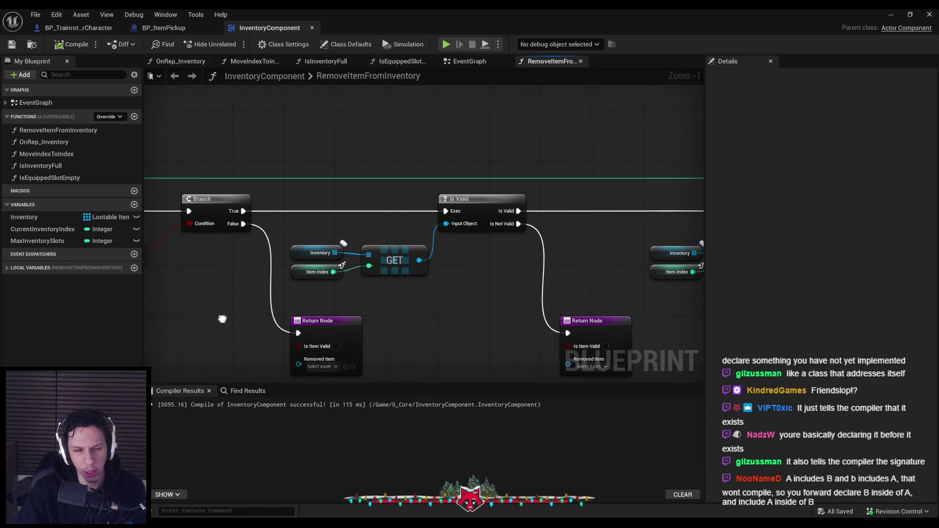
left_click_drag(209, 316, 332, 278)
scroll(332, 277, "down", 1)
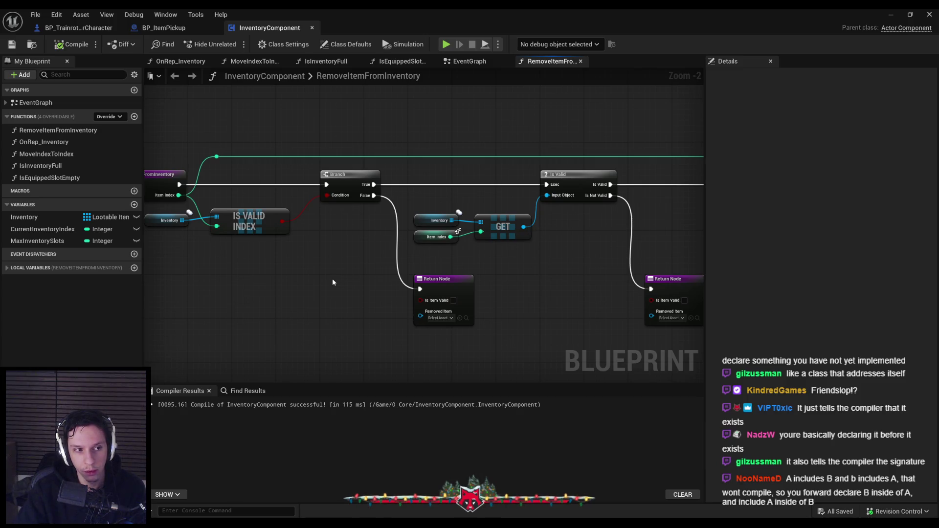
scroll(332, 282, "up", 2)
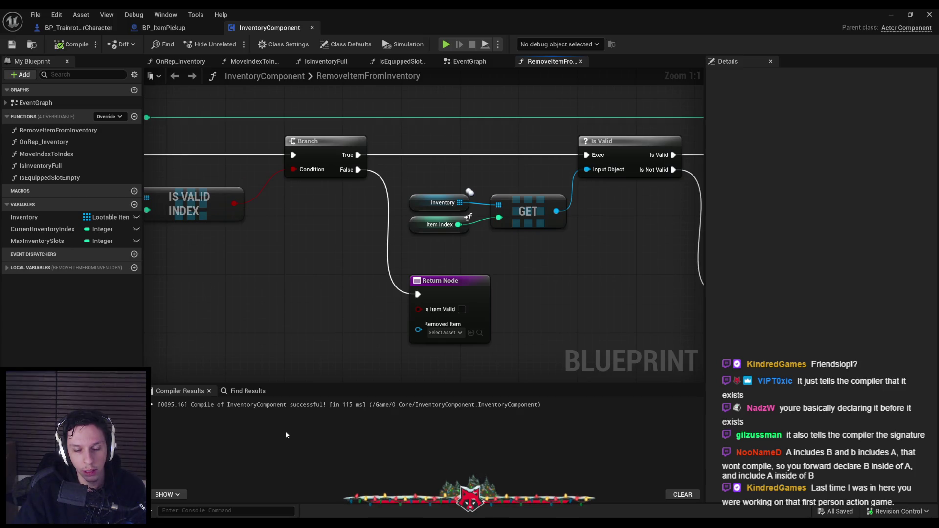
key("alt+Tab")
Inspect the ULootableItemDataAsset forward declaration, jumping to its class definition and back.
scroll(326, 238, "up", 10)
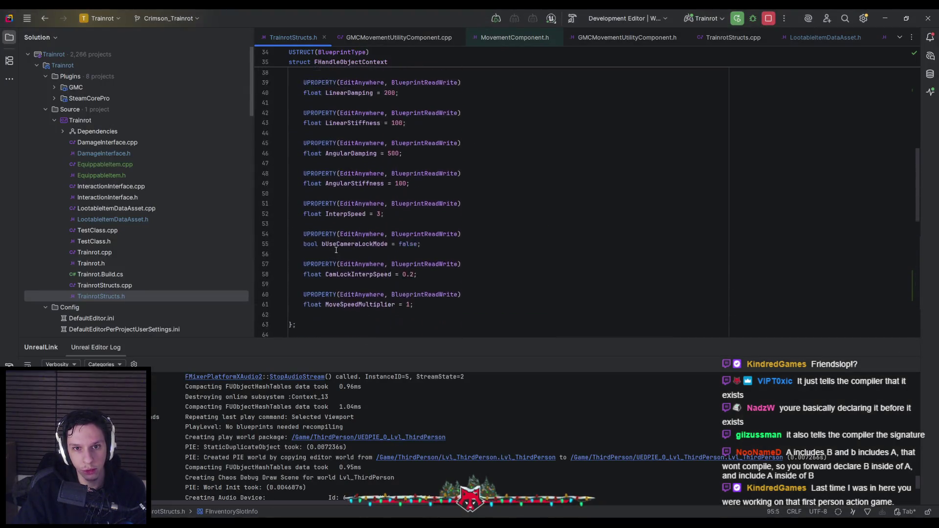
scroll(327, 238, "up", 5)
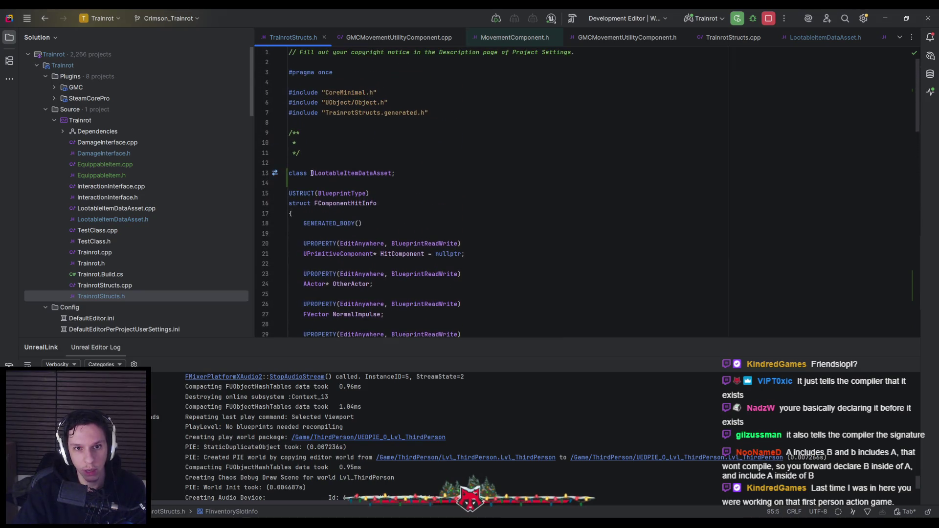
mouse_move(312, 173)
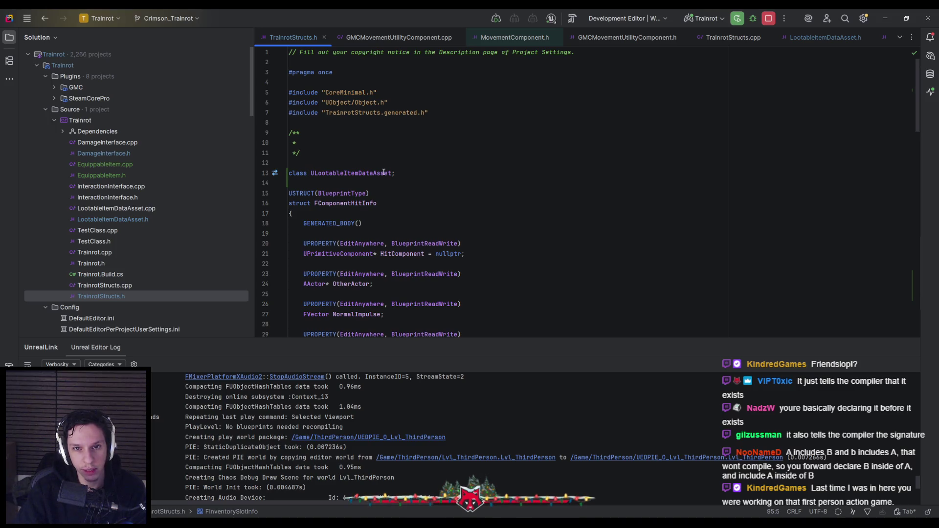
left_click_drag(389, 173, 311, 179)
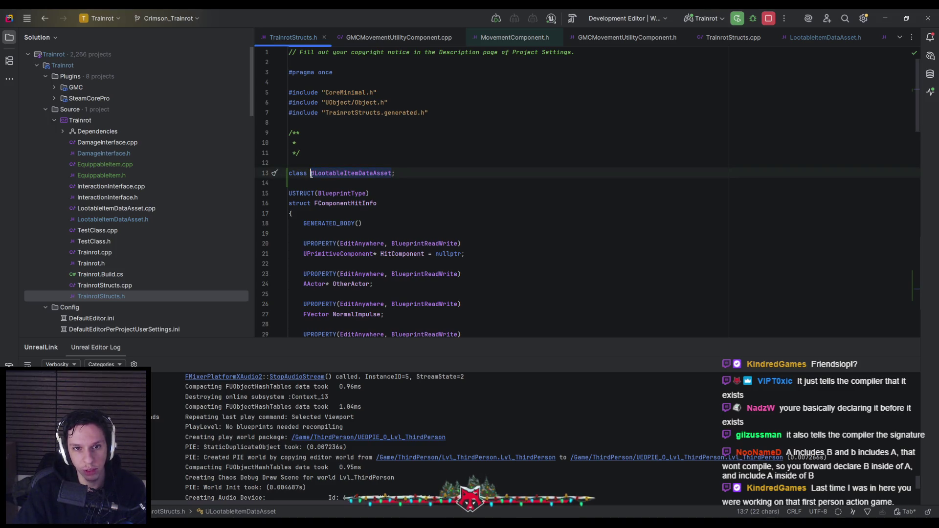
left_click(391, 102)
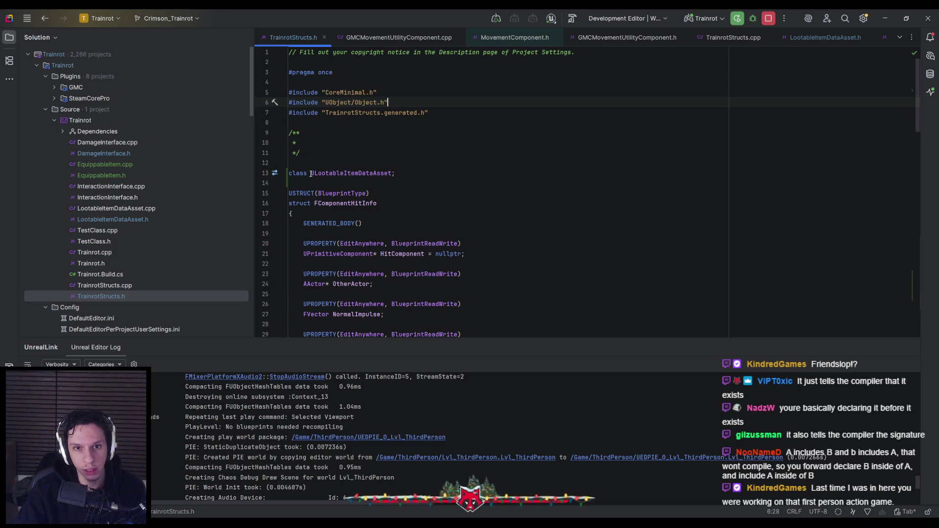
left_click_drag(311, 173, 392, 173)
key("End")
mouse_move(373, 174)
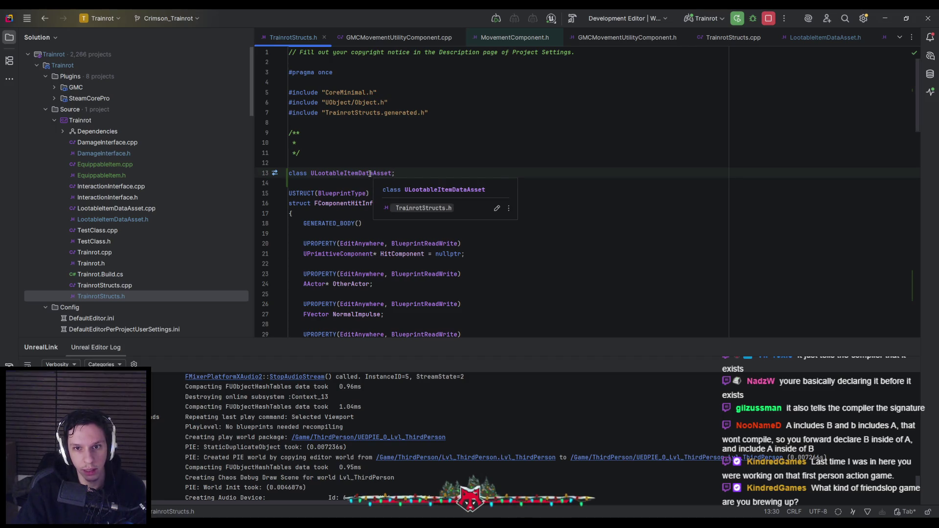
left_click(370, 173, "ctrl")
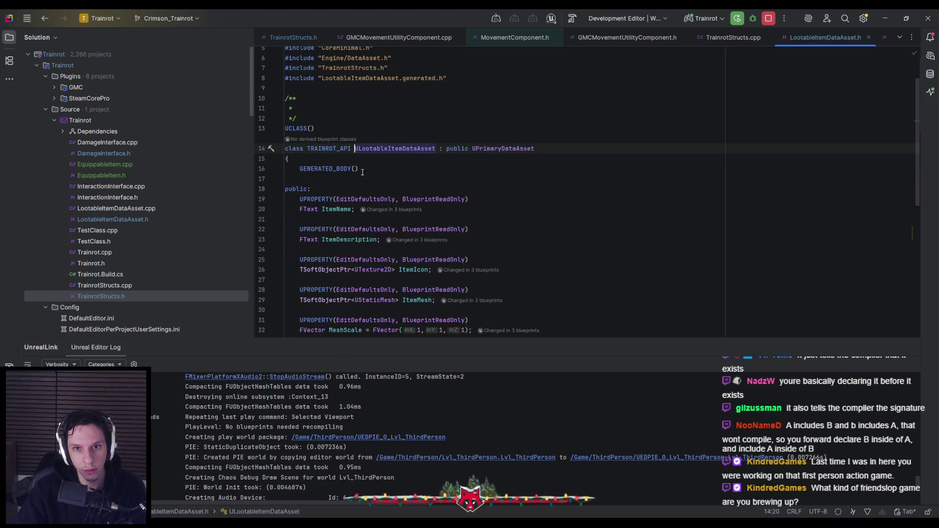
left_click(377, 149, "ctrl")
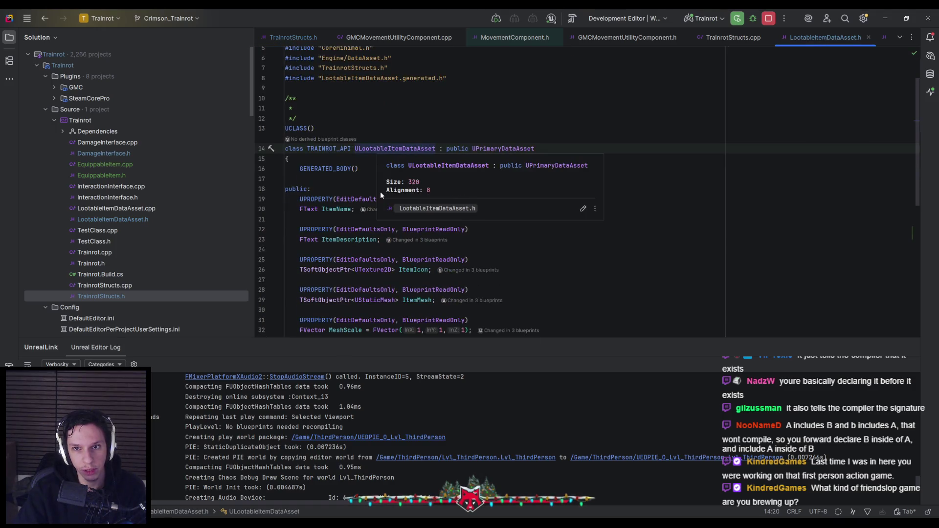
left_click(380, 192)
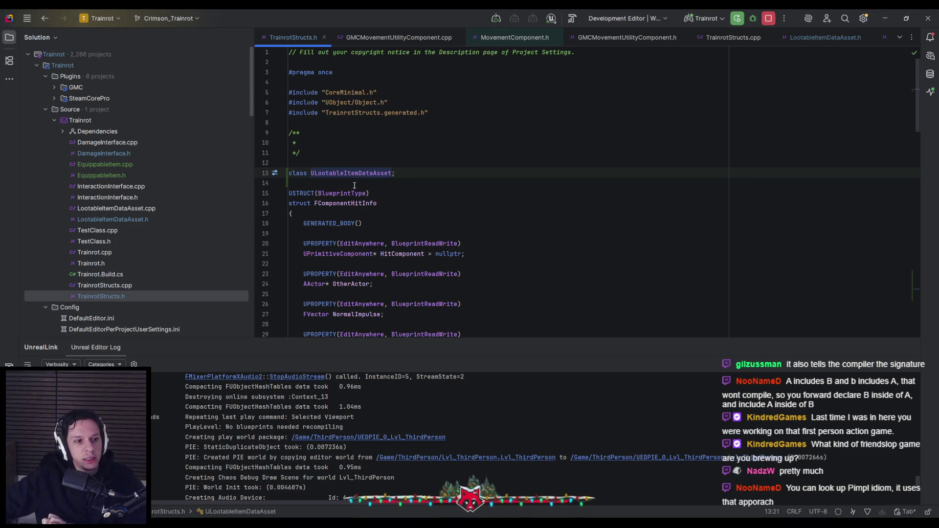
Check the FInventorySlotInfo fields, then minimize Rider to reveal the Unreal graph.
left_click(354, 185)
left_click(395, 197)
left_click(396, 203)
scroll(434, 256, "down", 20)
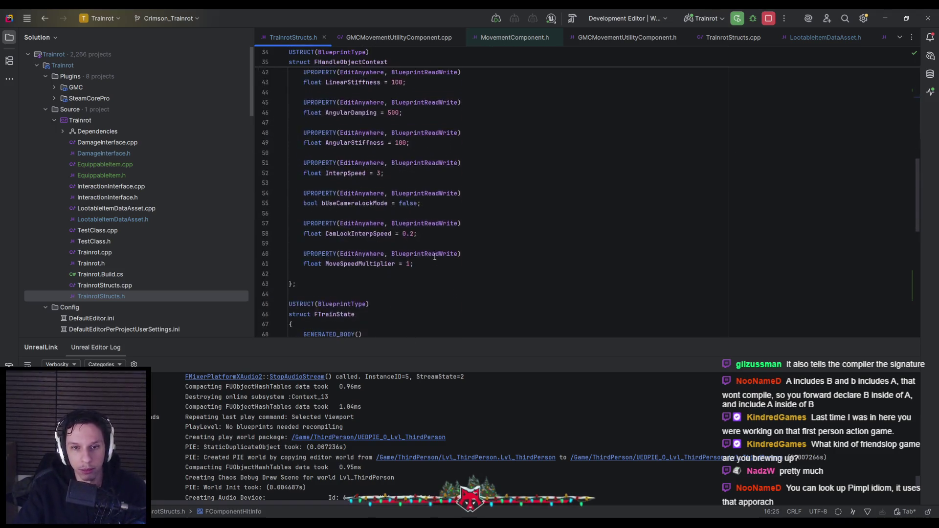
scroll(434, 257, "down", 7)
scroll(434, 257, "up", 3)
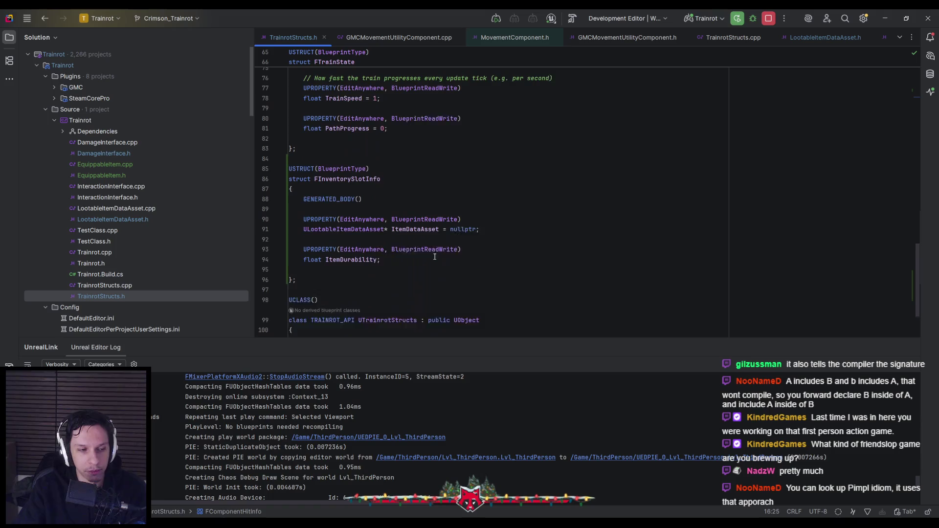
left_click(884, 18)
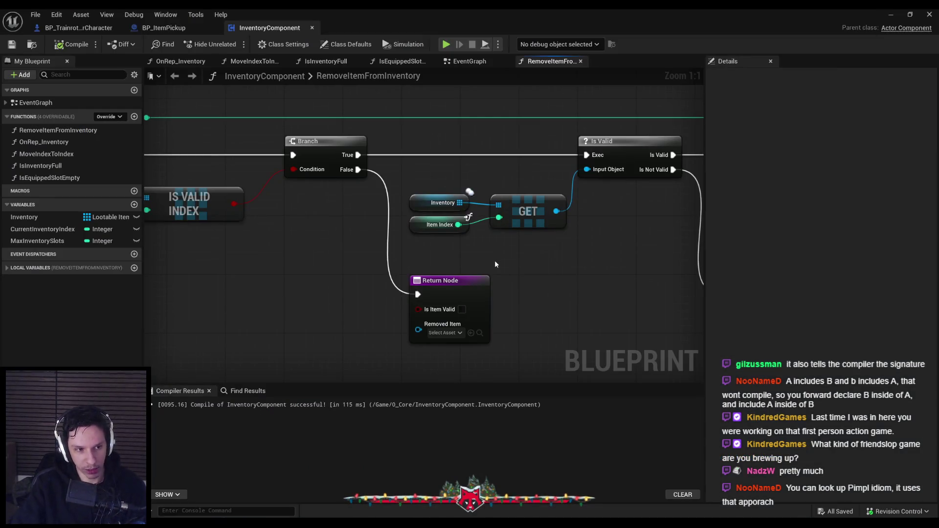
Rearrange the Is Valid, GET, Inventory and Item Index nodes in RemoveItemFromInventory.
scroll(507, 263, "down", 2)
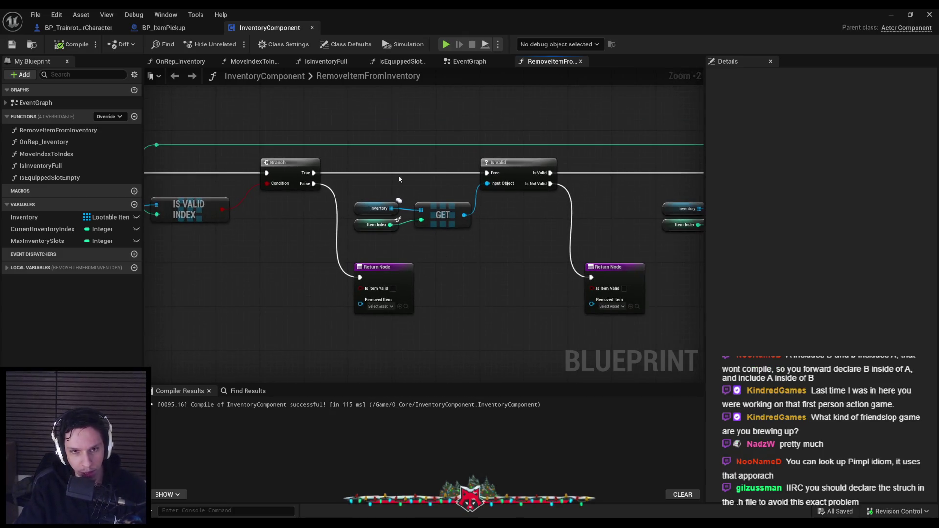
scroll(398, 175, "down", 1)
left_click_drag(338, 157, 470, 220)
scroll(382, 156, "down", 2)
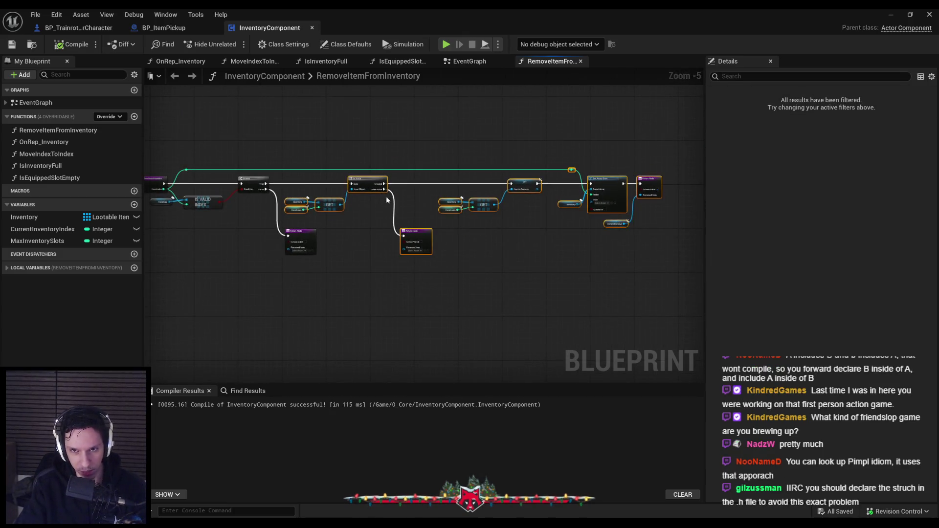
scroll(382, 156, "up", 3)
left_click_drag(423, 197, 457, 198)
mouse_move(523, 311)
left_mouse_down()
mouse_move(440, 283)
mouse_move(399, 257)
left_mouse_up()
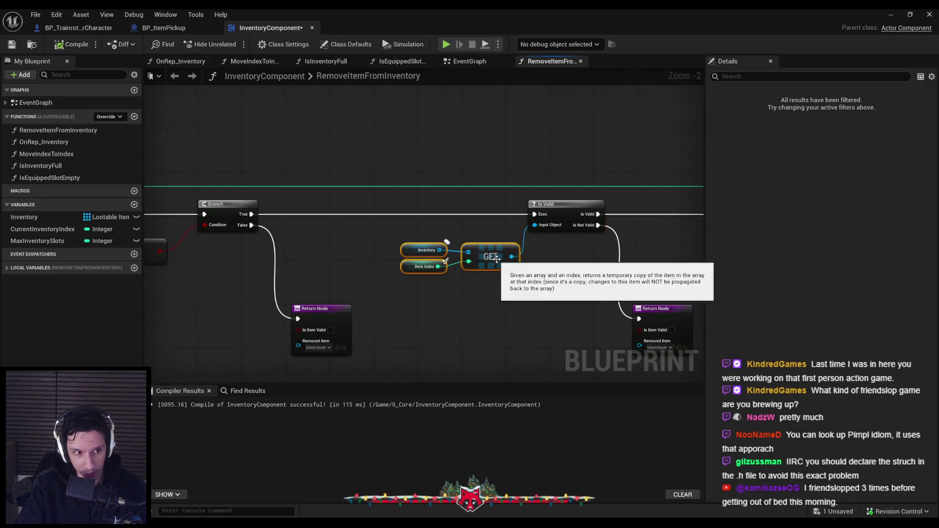
left_click_drag(489, 262, 484, 251)
left_click(454, 283)
Save InventoryComponent and switch over to Rider showing TrainrotStructs.h.
left_click(12, 44)
left_click_drag(171, 320, 308, 302)
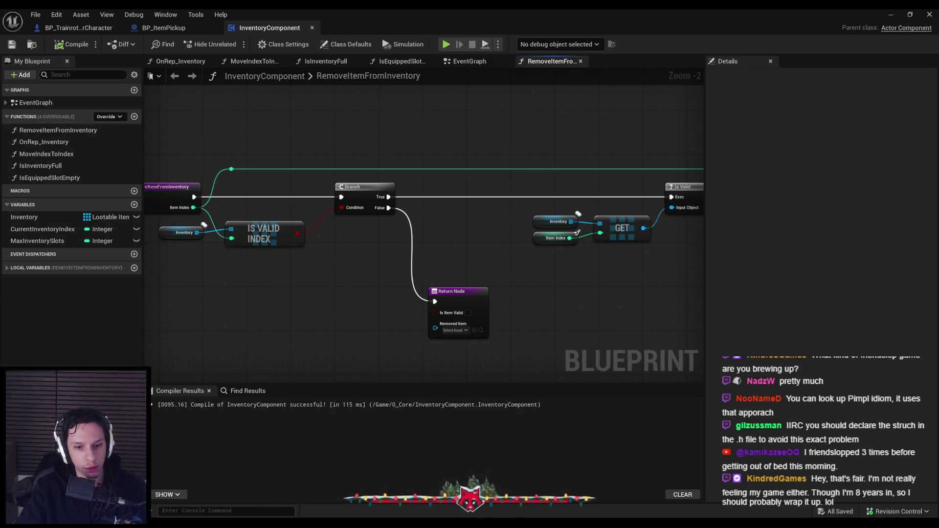
left_click(174, 523)
left_click(886, 18)
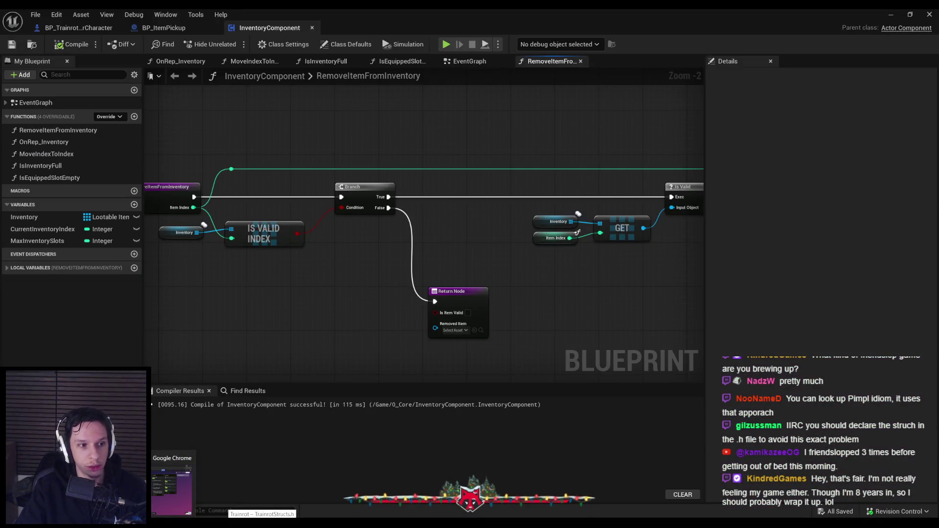
key("alt+Tab")
scroll(331, 173, "up", 15)
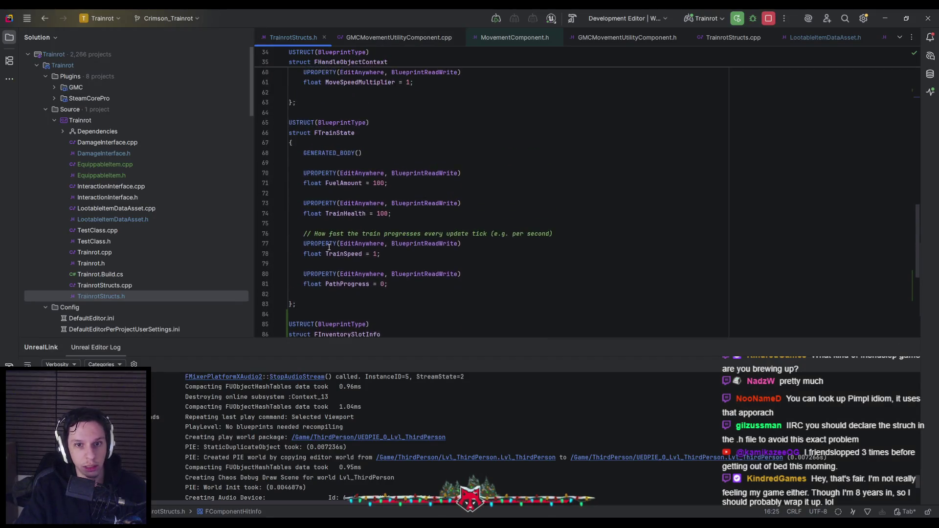
scroll(328, 235, "up", 3)
left_click(410, 169)
scroll(419, 238, "down", 15)
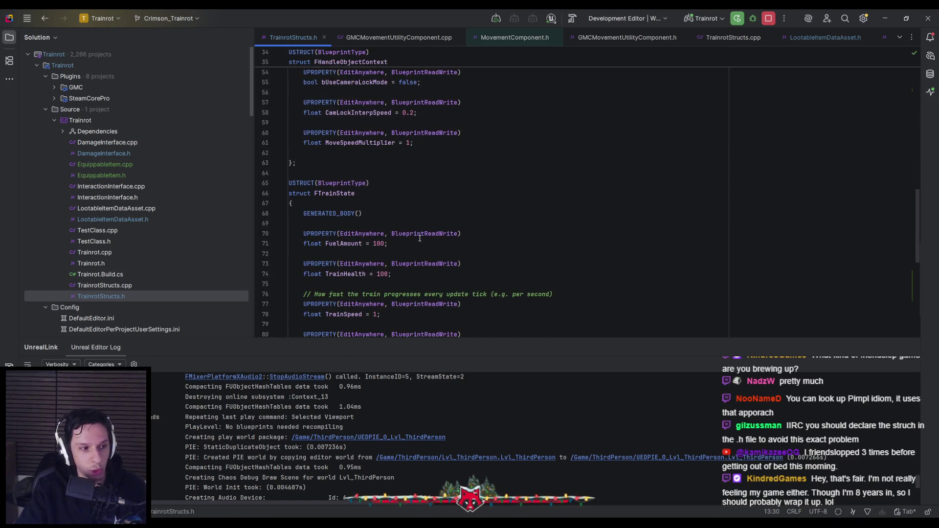
scroll(409, 262, "down", 1)
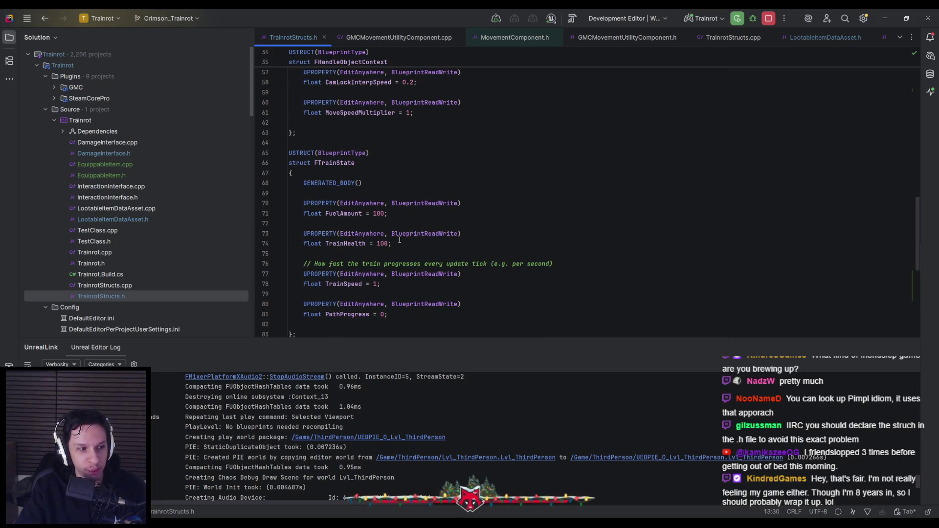
scroll(397, 234, "down", 5)
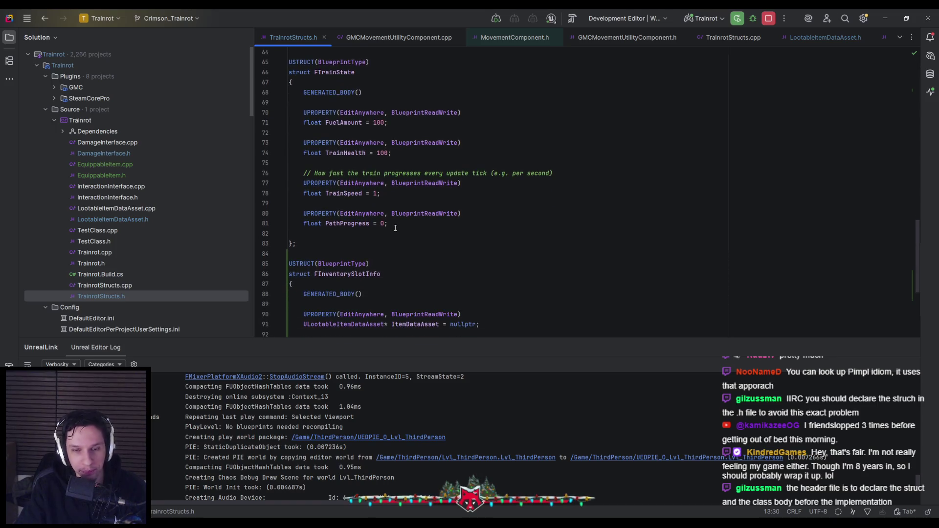
left_click(401, 194)
scroll(401, 203, "down", 1)
left_click(398, 192)
scroll(386, 216, "down", 2)
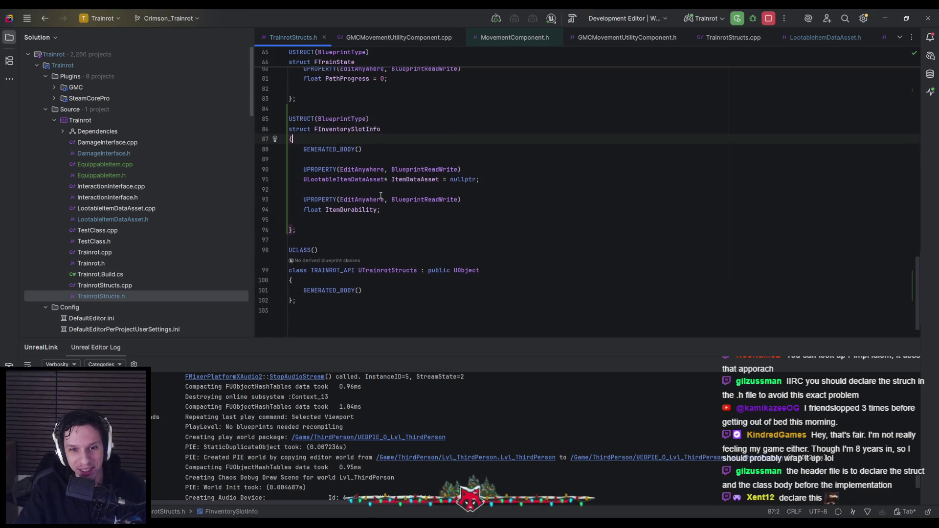
left_click(371, 224)
left_click(368, 233)
left_click(364, 224)
left_click(363, 214)
scroll(365, 218, "up", 1)
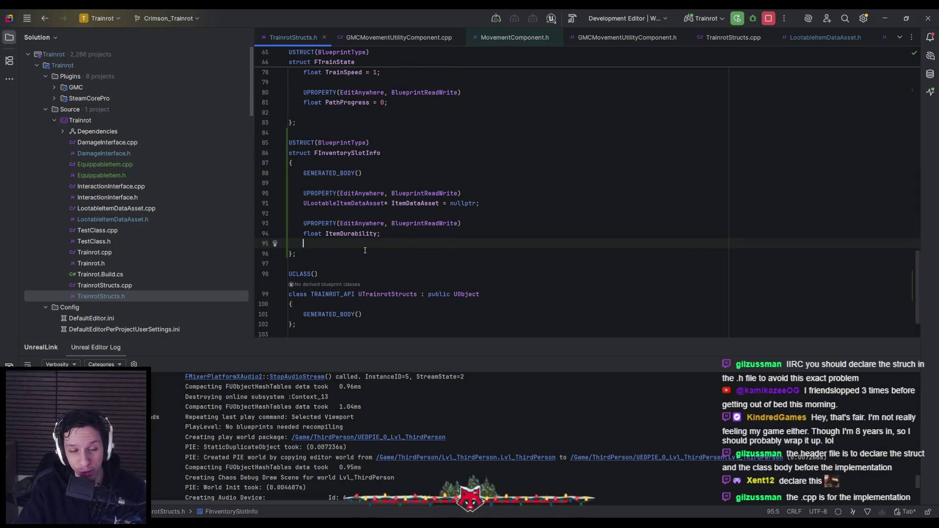
scroll(365, 250, "up", 4)
scroll(366, 254, "down", 4)
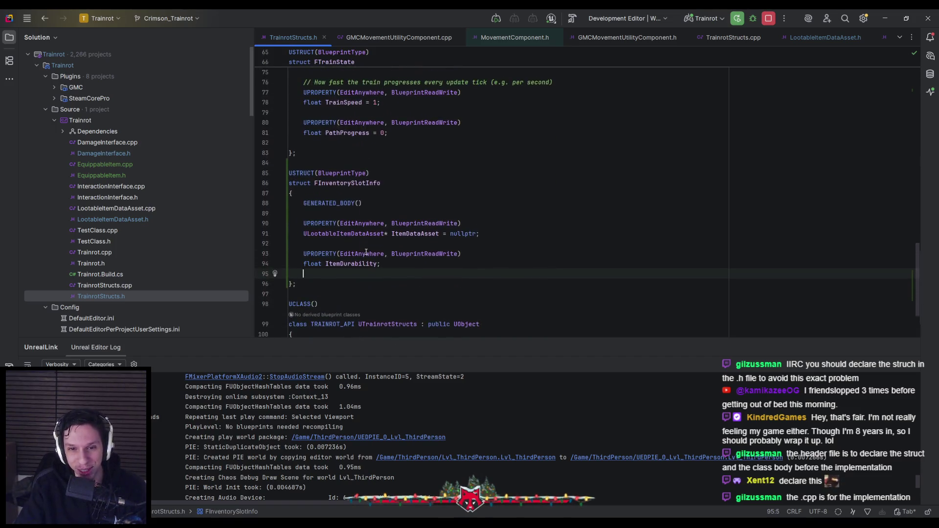
scroll(357, 248, "up", 3)
scroll(354, 246, "down", 2)
left_click(349, 243)
left_click(344, 275)
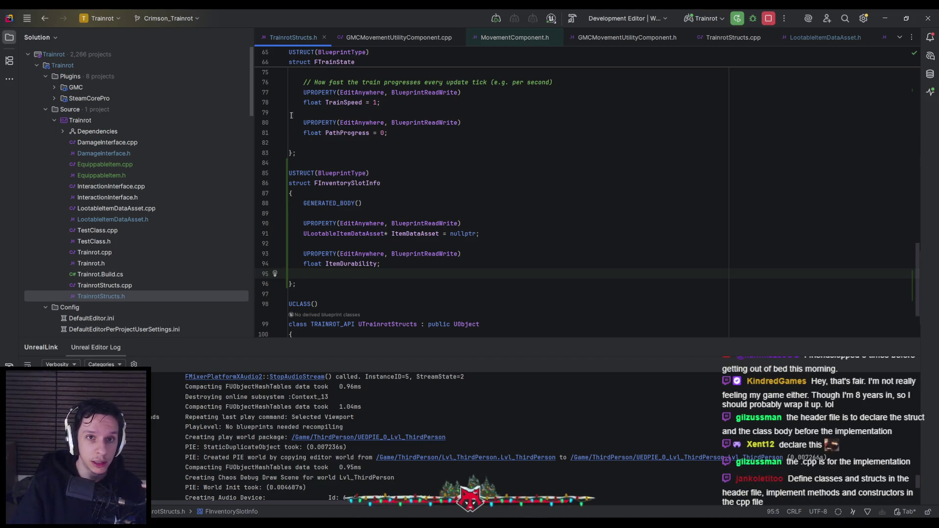
Compare LootableItemDataAsset.h with TrainrotStructs.h, then return to the Unreal Blueprint editor.
scroll(345, 269, "down", 3)
scroll(328, 274, "up", 4)
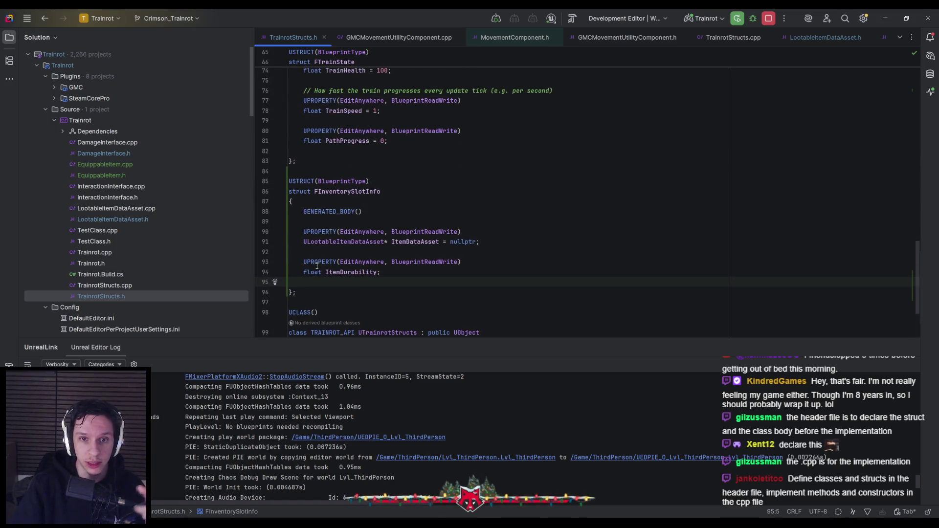
left_click(816, 35)
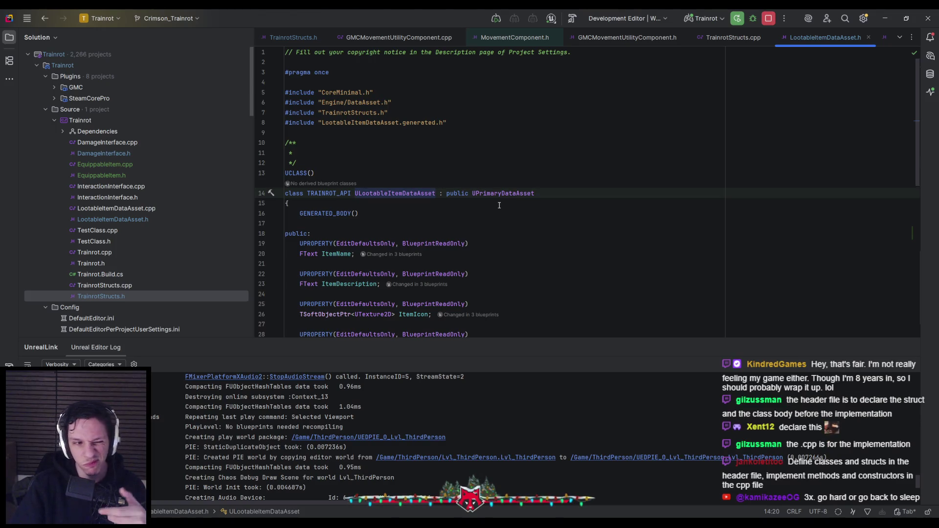
left_click(313, 42)
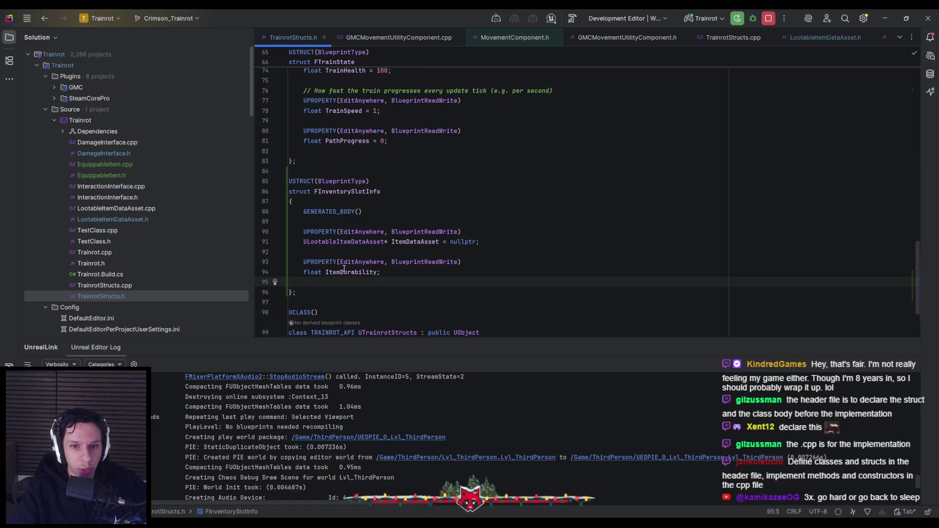
key("alt+Tab")
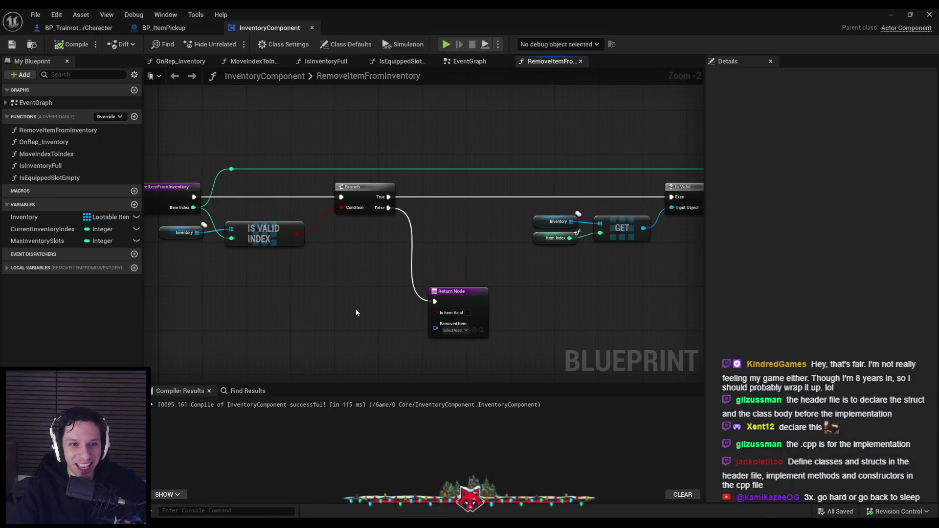
Scroll the RemoveItemFromInventory graph of the reopened InventoryComponent blueprint.
scroll(356, 309, "down", 1)
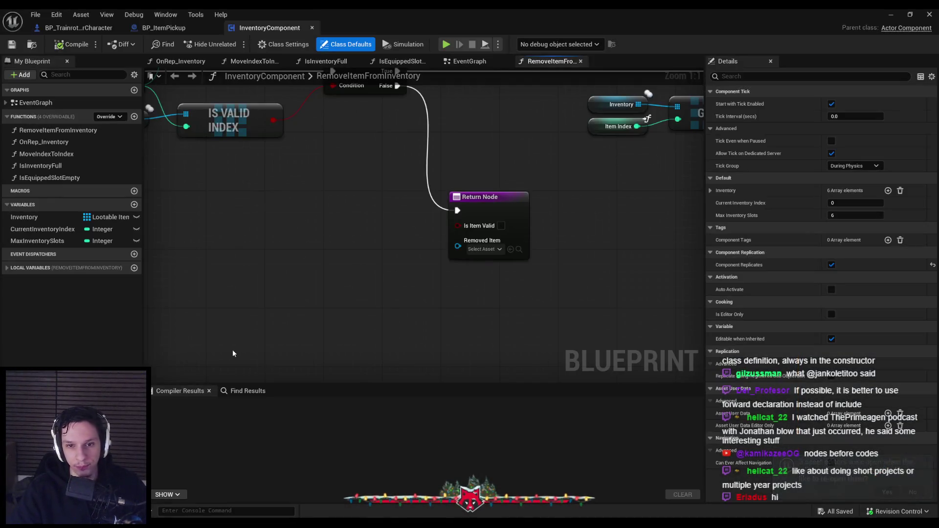
scroll(312, 298, "down", 2)
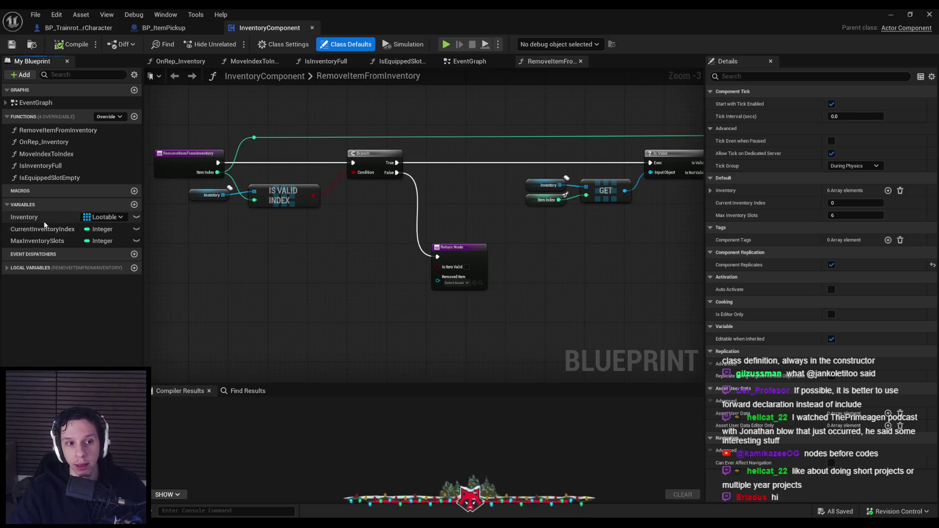
Find all references to the Inventory variable across blueprints and browse the results.
right_click(46, 219)
mouse_move(93, 255)
left_click(156, 260)
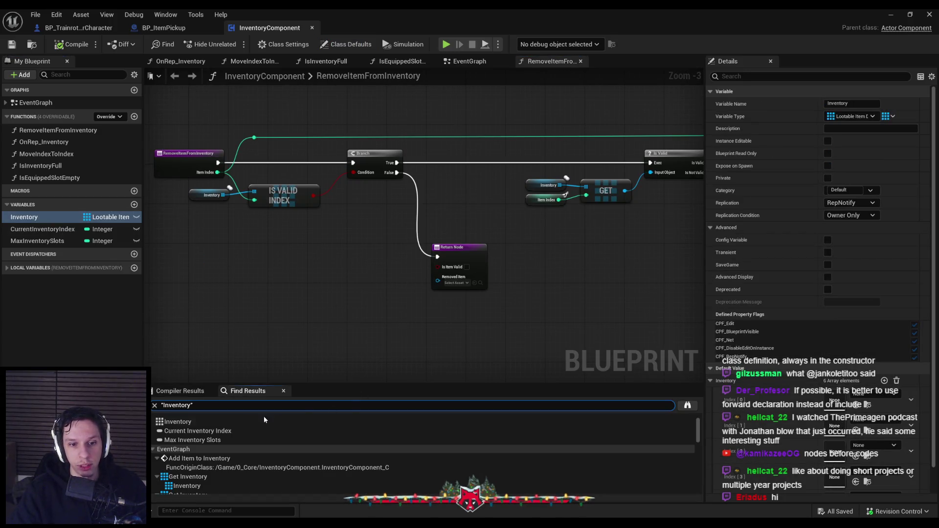
left_click(687, 407)
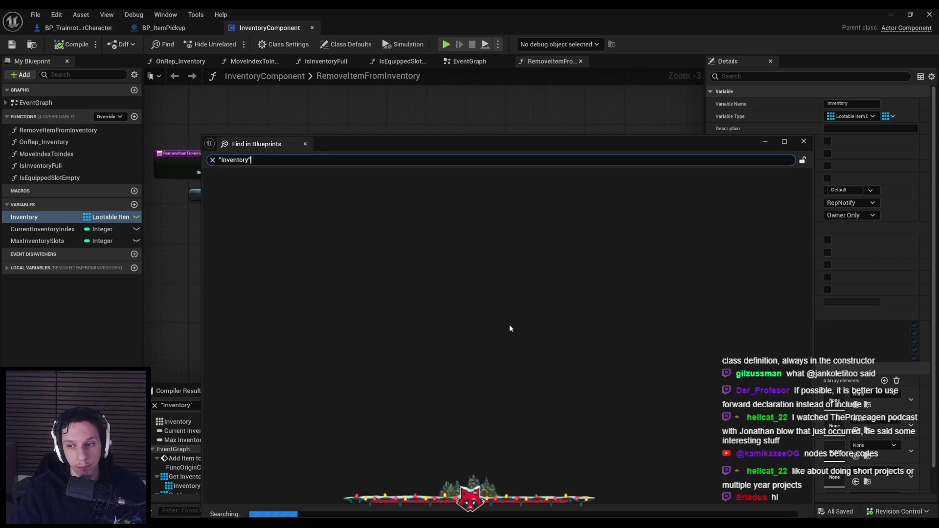
left_click(361, 143)
left_click_drag(361, 143, 351, 90)
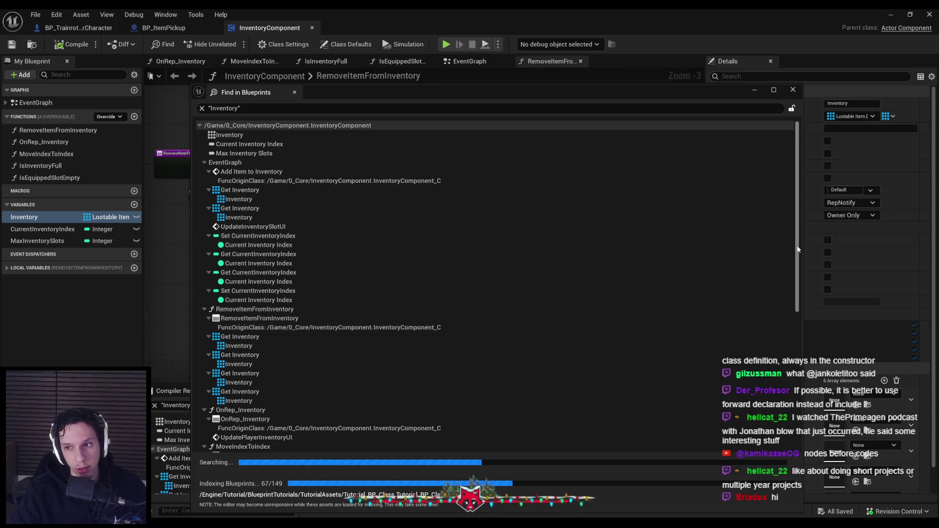
scroll(793, 332, "down", 3)
scroll(793, 333, "down", 10)
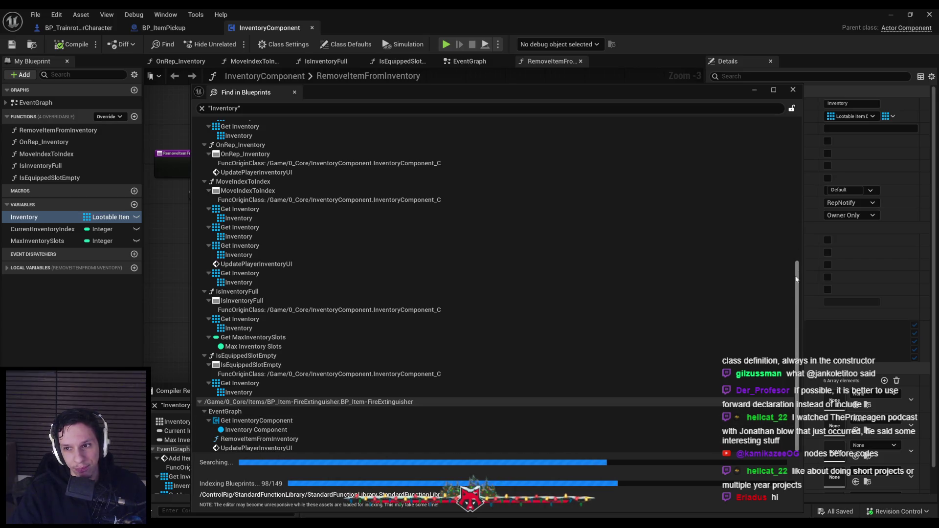
scroll(787, 258, "down", 7)
scroll(384, 311, "down", 5)
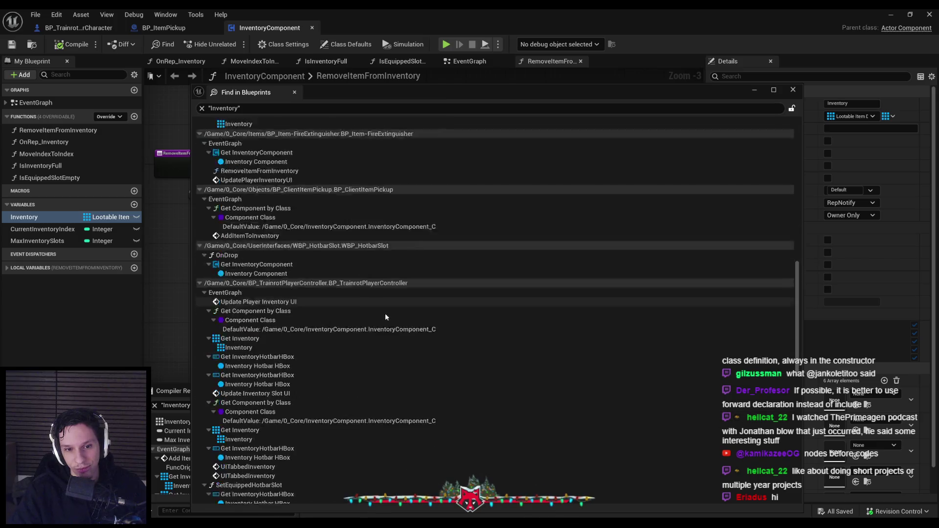
Reposition the Find in Blueprints results window higher, clear of the Details panel.
left_click_drag(798, 345, 800, 470)
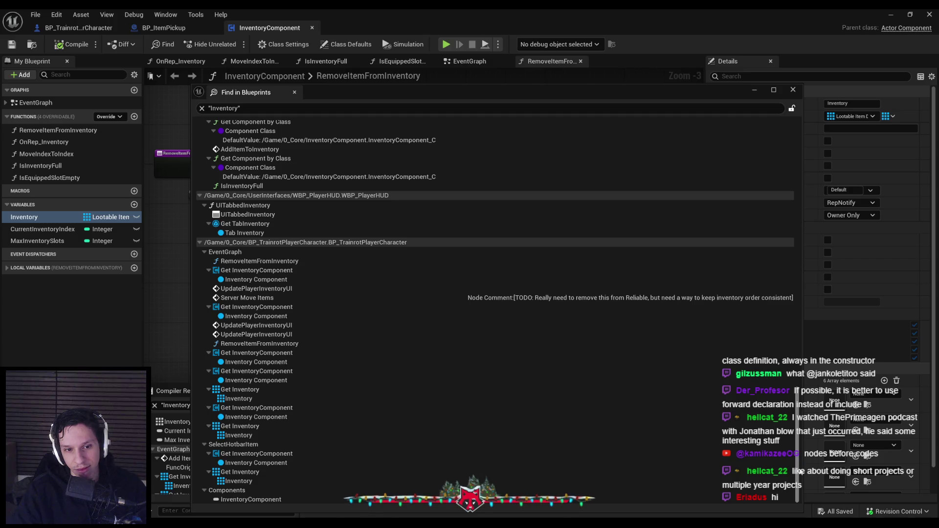
left_click_drag(785, 429, 748, 133)
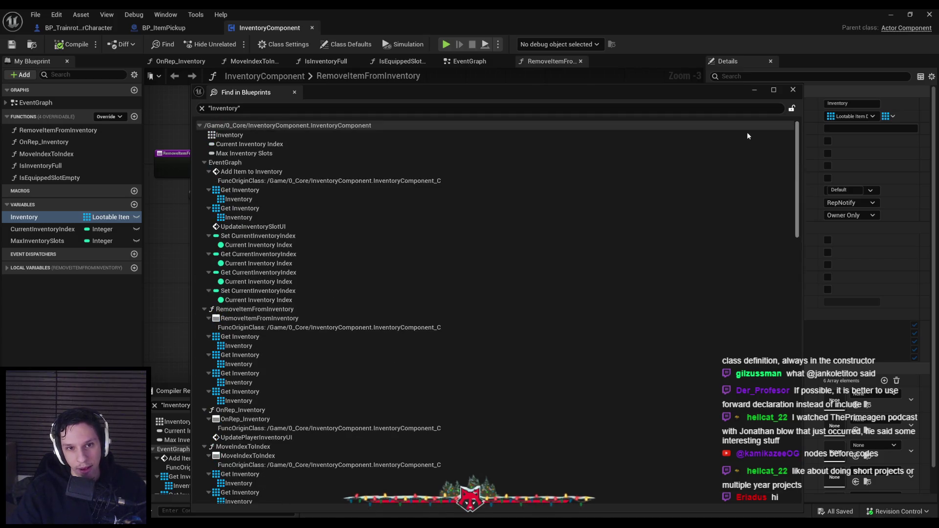
mouse_move(392, 92)
left_mouse_down()
mouse_move(401, 254)
mouse_move(394, 158)
mouse_move(375, 111)
mouse_move(357, 125)
left_mouse_up()
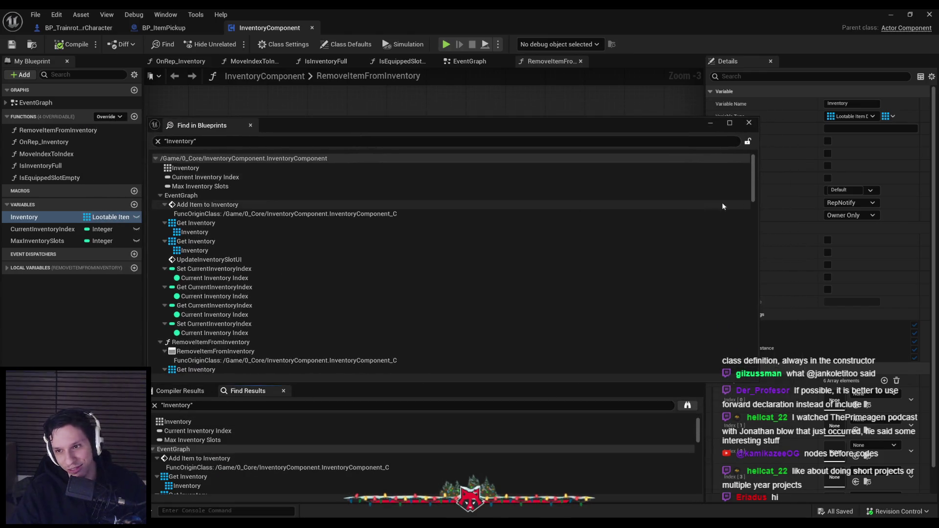
mouse_move(753, 166)
left_mouse_down()
mouse_move(770, 364)
mouse_move(751, 172)
left_mouse_up()
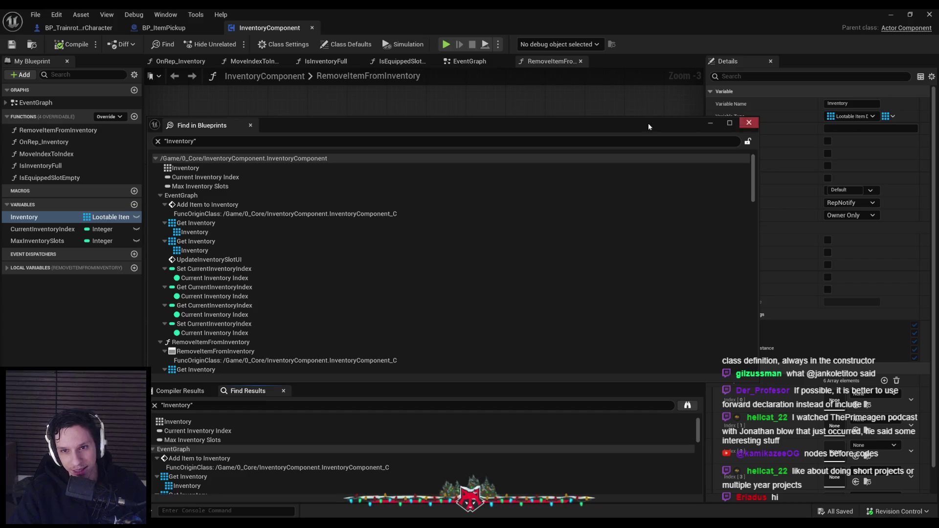
mouse_move(477, 128)
left_mouse_down()
mouse_move(477, 183)
mouse_move(374, 168)
mouse_move(489, 149)
mouse_move(487, 119)
mouse_move(476, 136)
mouse_move(469, 119)
mouse_move(473, 61)
left_mouse_up()
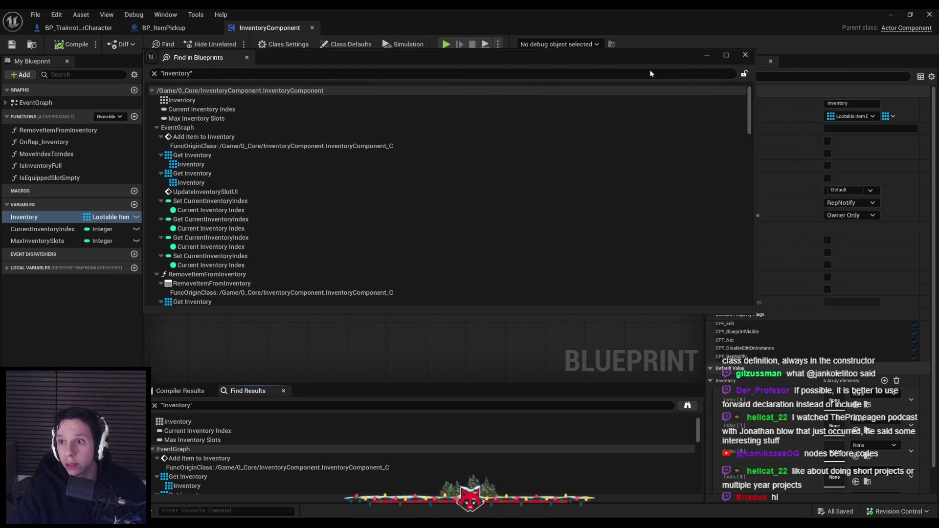
left_click(864, 117)
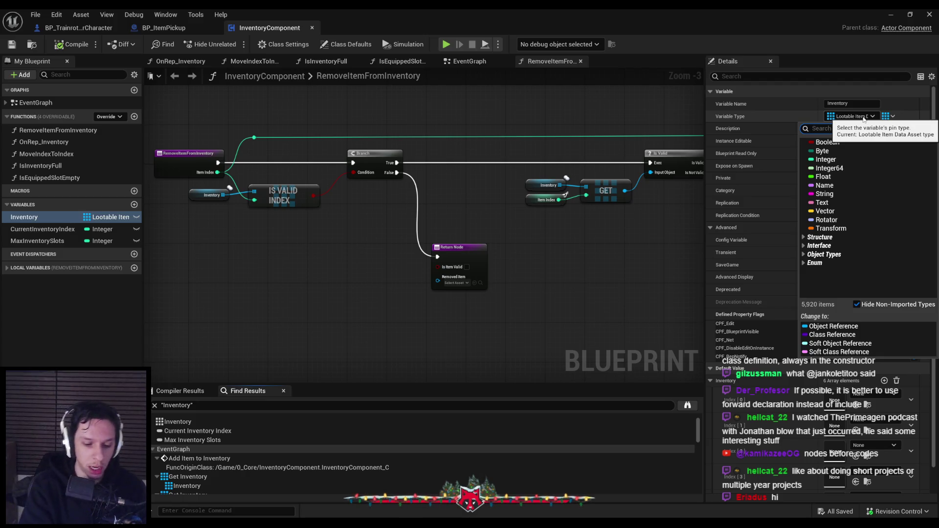
Change Inventory's Variable Type to Inventory Slot Info, updating its references.
type("inventory")
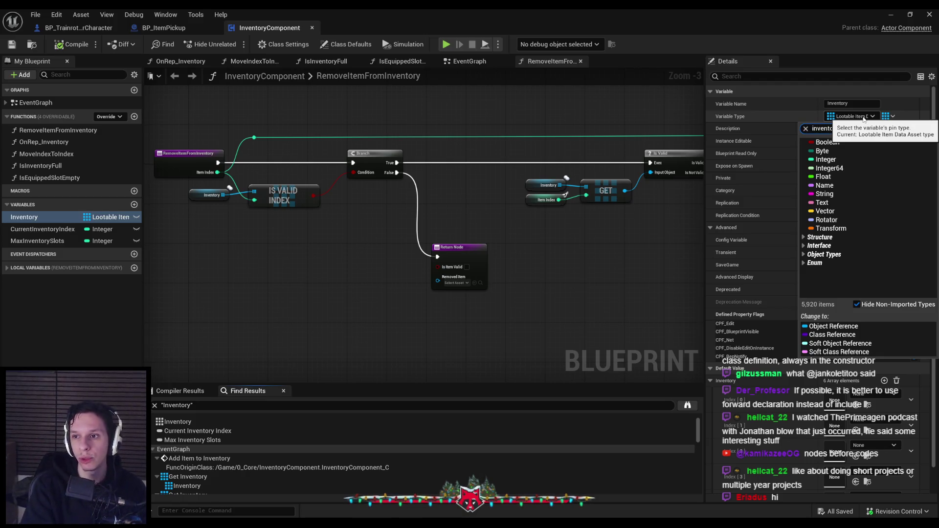
left_click(851, 151)
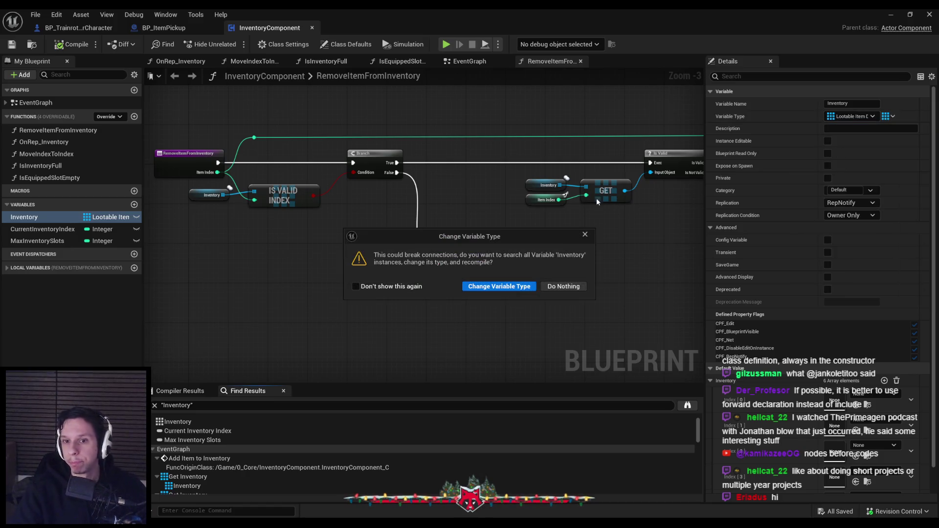
left_click(503, 289)
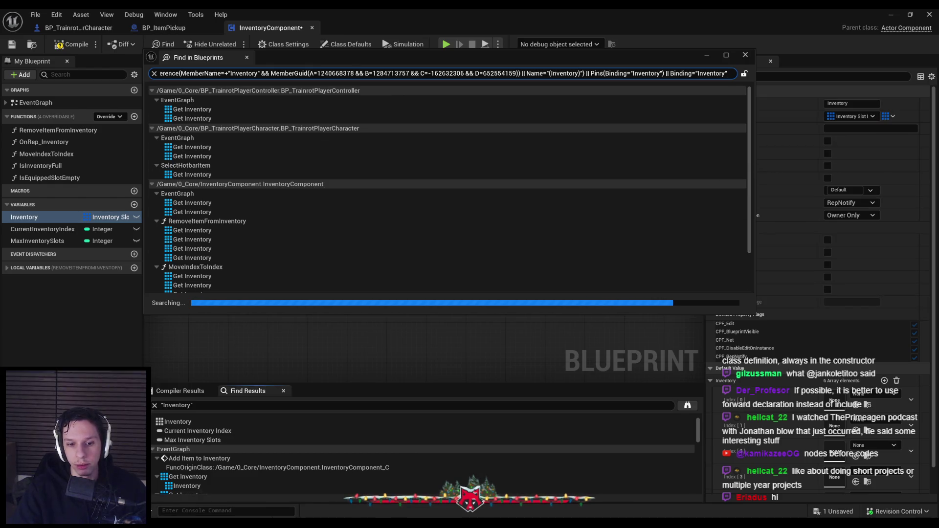
Move the search results aside and recompile to reveal the incompatible-pin errors.
mouse_move(384, 489)
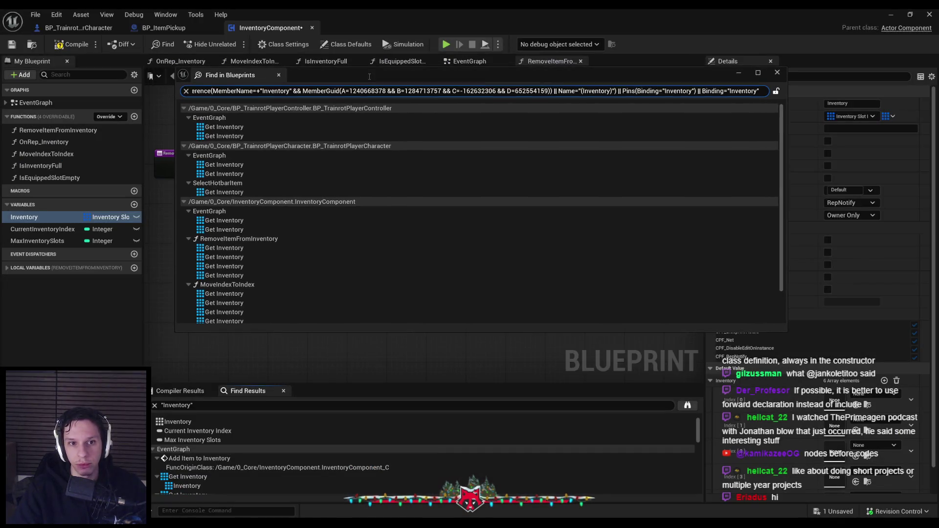
left_click_drag(366, 79, 374, 143)
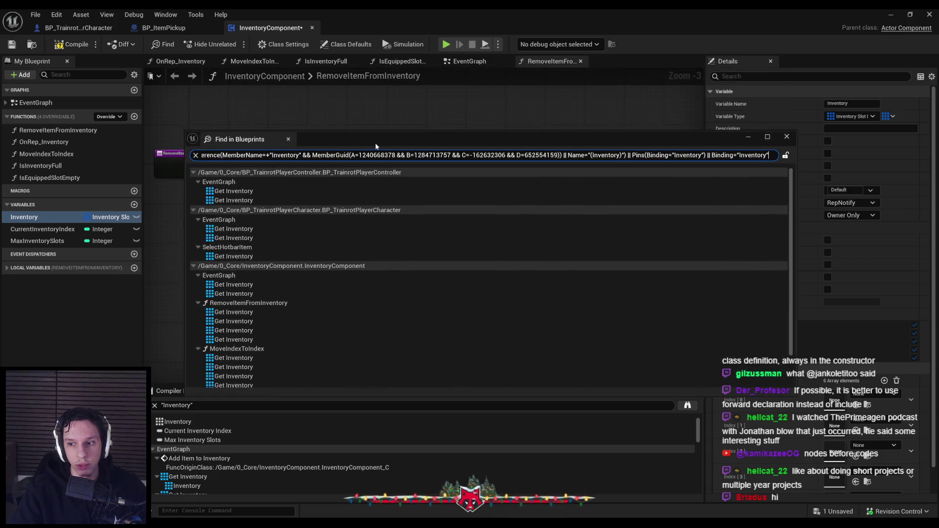
left_click(69, 46)
scroll(239, 197, "up", 2)
right_click(232, 192)
key("Escape")
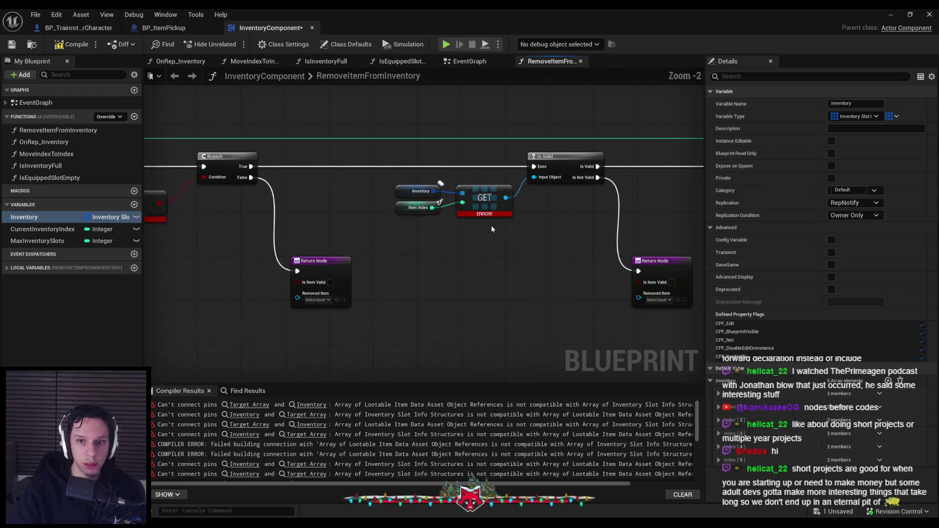
Split GET's struct output and feed its Item Data Asset field into Is Valid.
scroll(433, 186, "up", 1)
key("ctrl+z")
left_click_drag(417, 182, 425, 234)
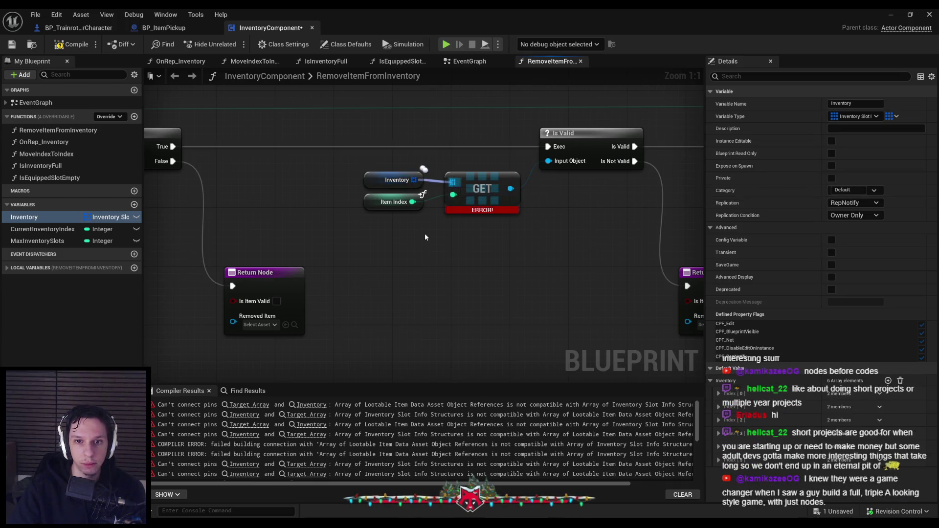
left_click_drag(510, 189, 547, 169)
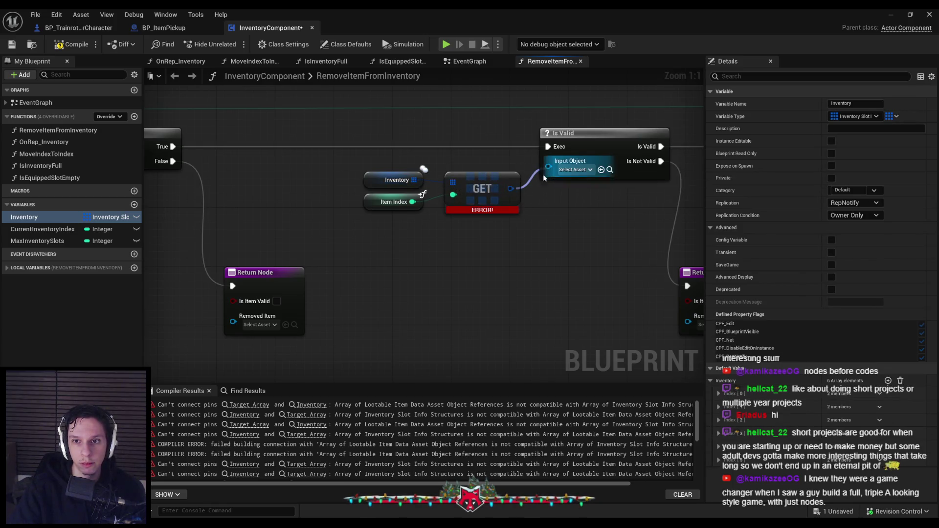
left_click_drag(502, 236, 359, 166)
mouse_move(493, 193)
left_mouse_down()
mouse_move(391, 193)
mouse_move(443, 187)
left_mouse_up()
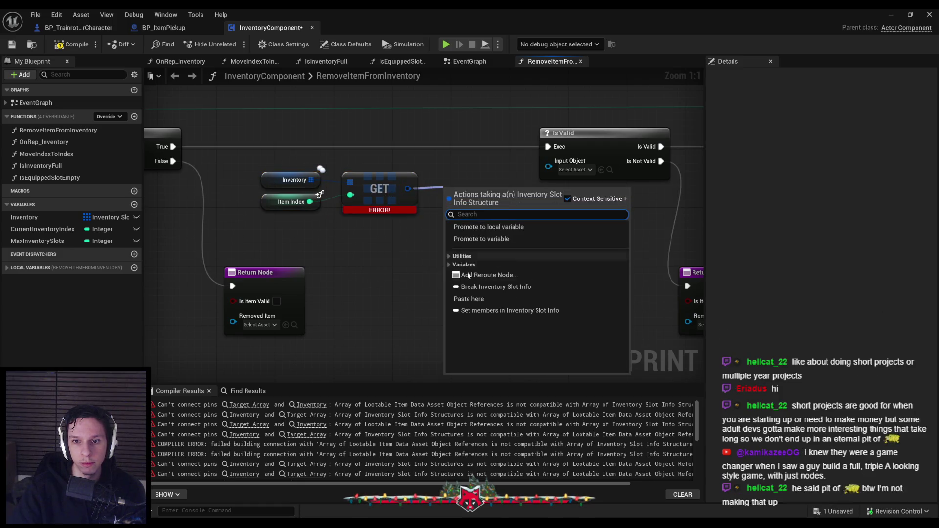
right_click(407, 188)
left_click(433, 236)
mouse_move(418, 181)
left_mouse_down()
mouse_move(549, 161)
mouse_move(488, 190)
left_mouse_up()
key("Escape")
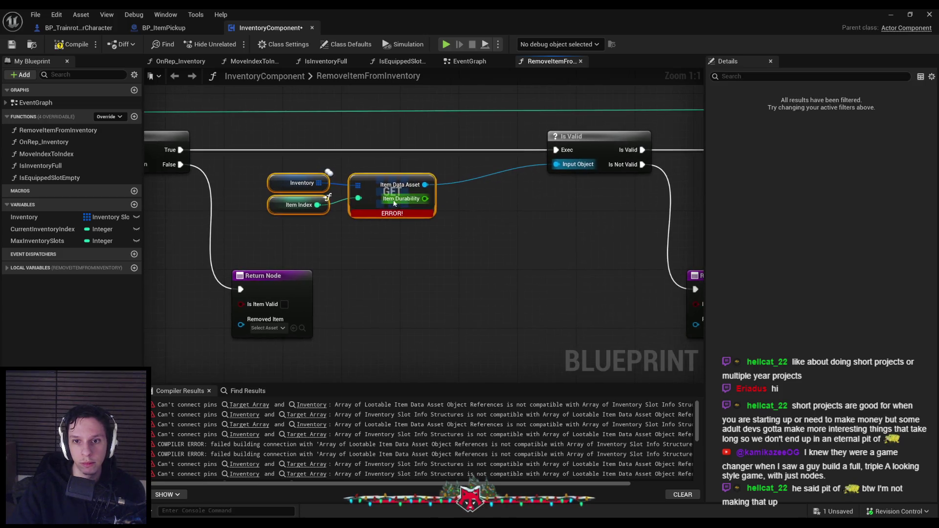
Break the old ItemToRemove link and change ItemToRemove's type to Inventory Slot Info.
scroll(331, 254, "down", 2)
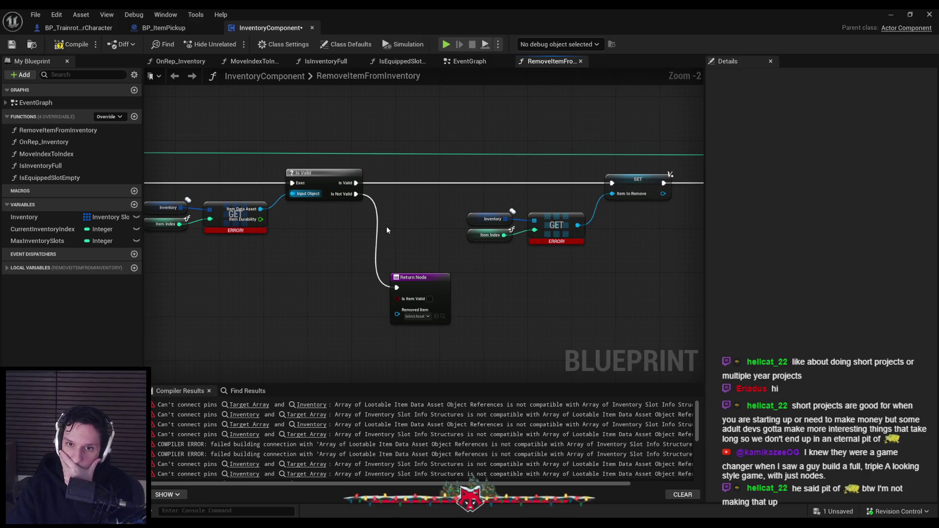
scroll(562, 233, "up", 2)
left_click_drag(487, 214, 517, 214)
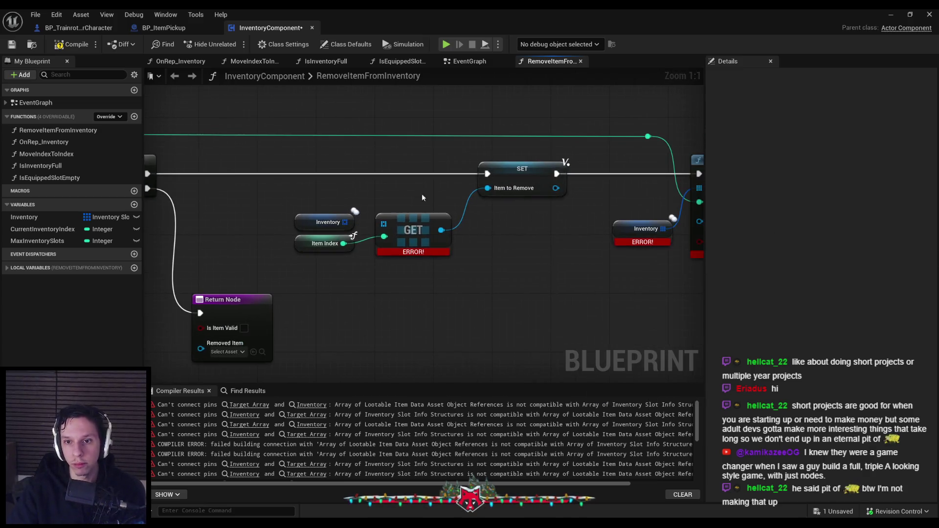
left_click(484, 189)
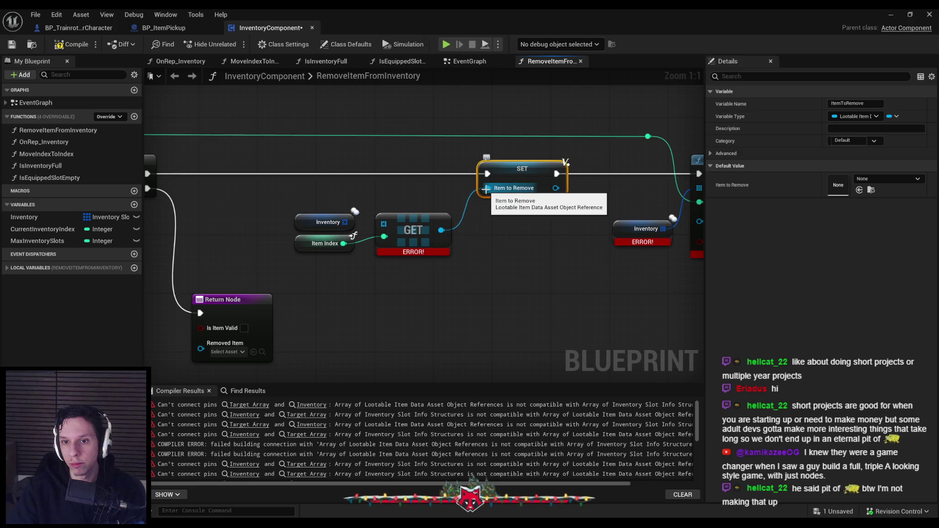
scroll(514, 271, "down", 1)
scroll(386, 279, "down", 1)
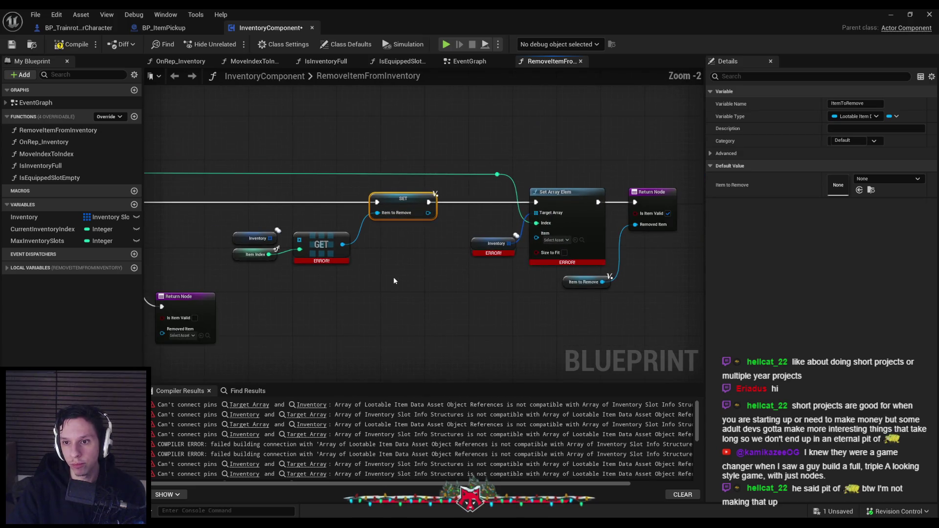
scroll(393, 277, "up", 2)
scroll(455, 235, "down", 2)
mouse_move(455, 235)
left_mouse_down()
mouse_move(388, 230)
mouse_move(503, 231)
left_mouse_up()
scroll(473, 199, "up", 2)
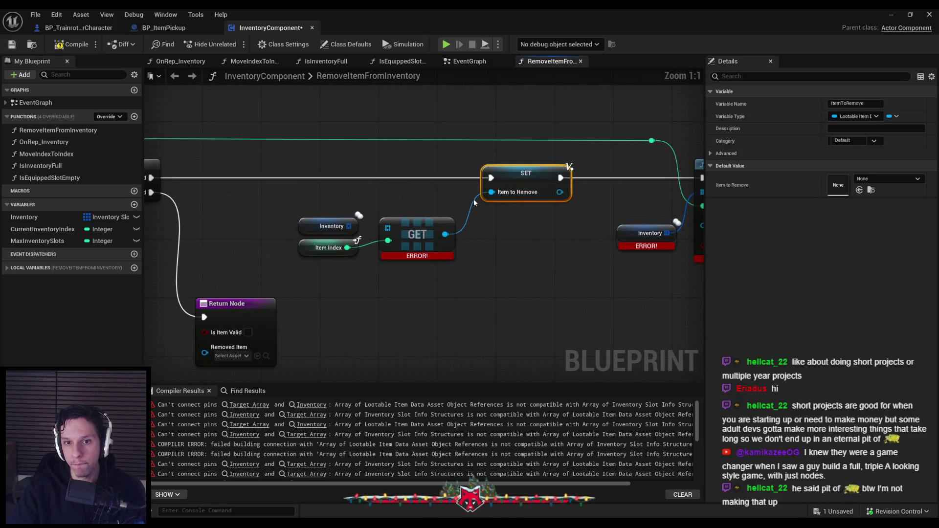
left_click(491, 191, "alt")
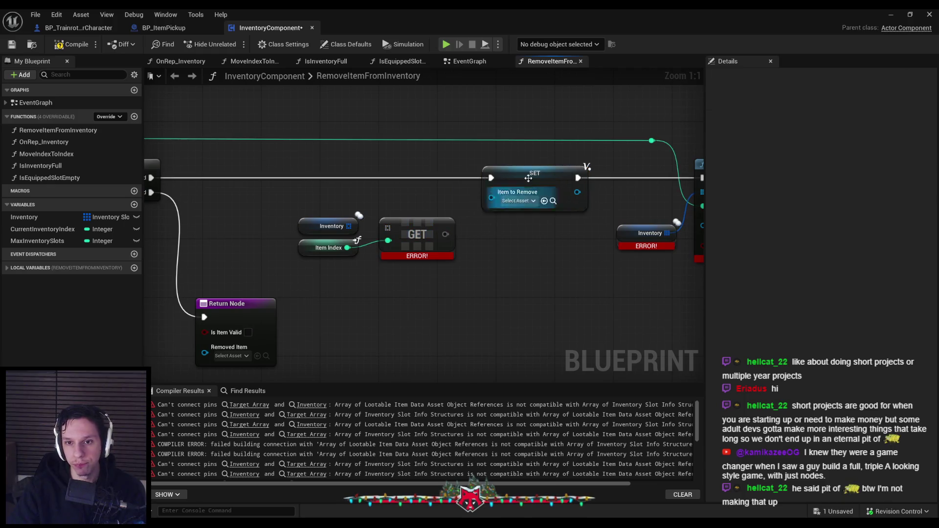
left_click(859, 117)
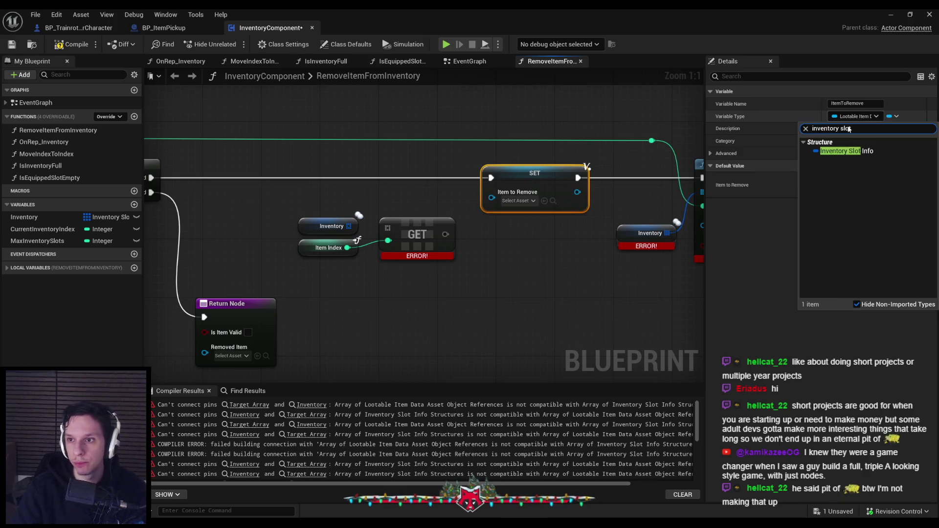
left_click(847, 149)
left_click(495, 286)
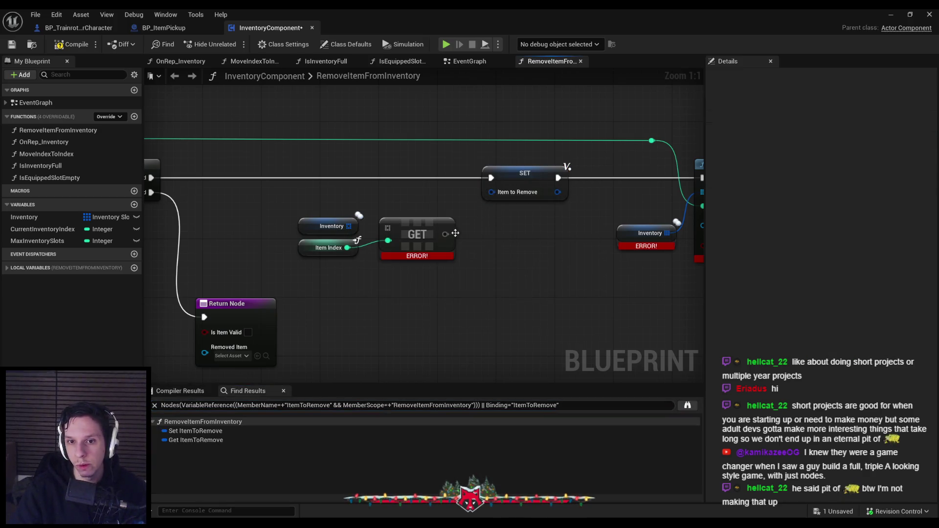
Connect Inventory to GET and to Set Array Elem's Target Array, then recompile.
left_click_drag(388, 227, 348, 226)
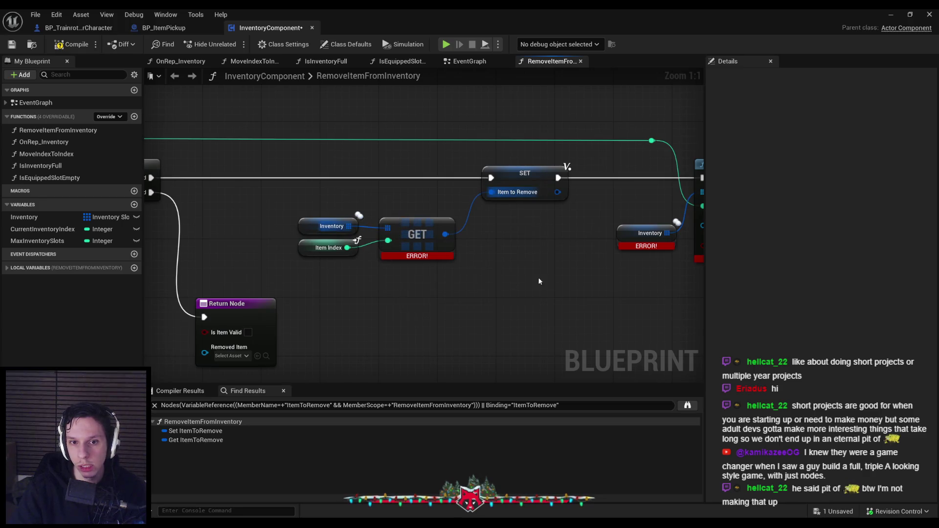
scroll(276, 222, "down", 2)
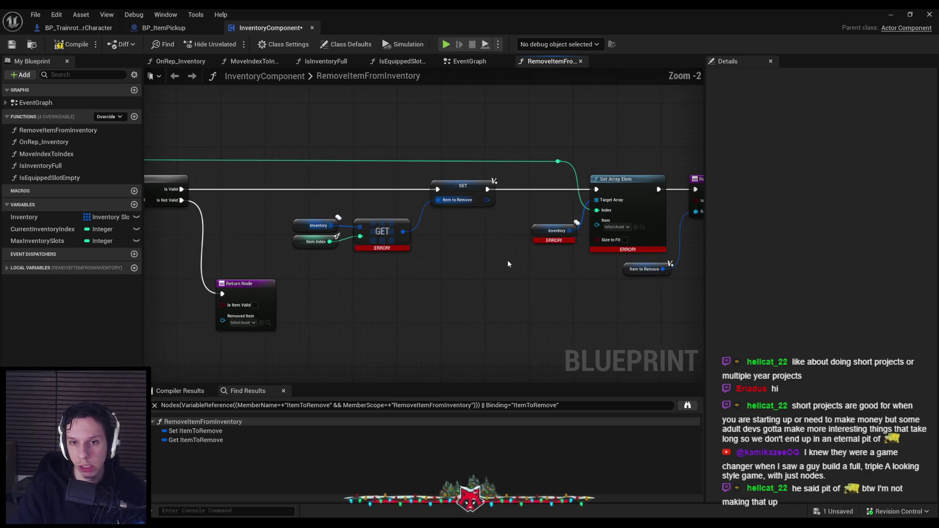
left_click(71, 44)
mouse_move(527, 248)
left_mouse_down()
mouse_move(448, 239)
mouse_move(490, 183)
left_mouse_up()
scroll(448, 239, "up", 2)
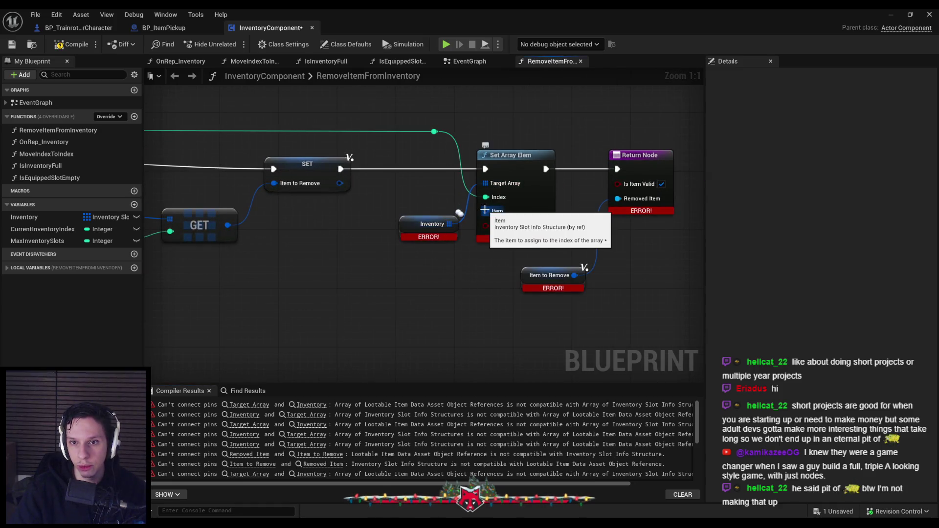
key("ctrl+z")
key("ctrl+y")
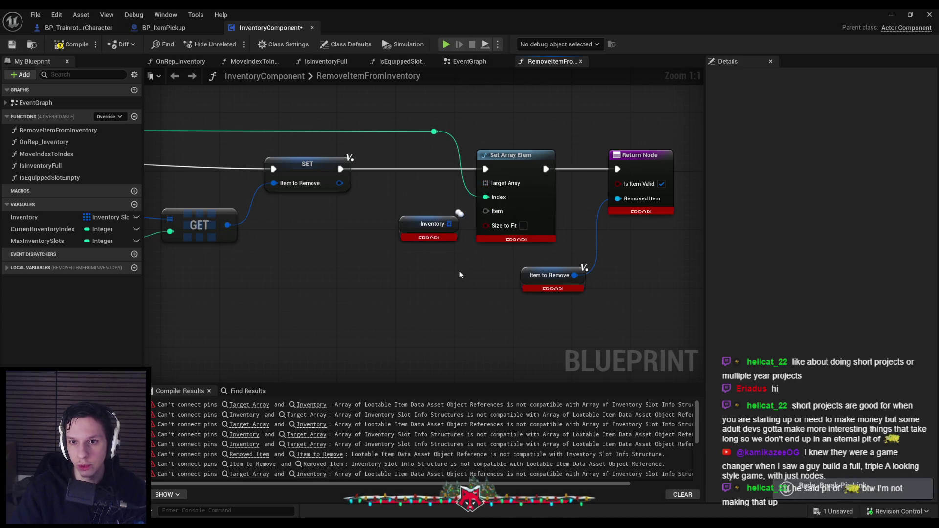
left_click(53, 47)
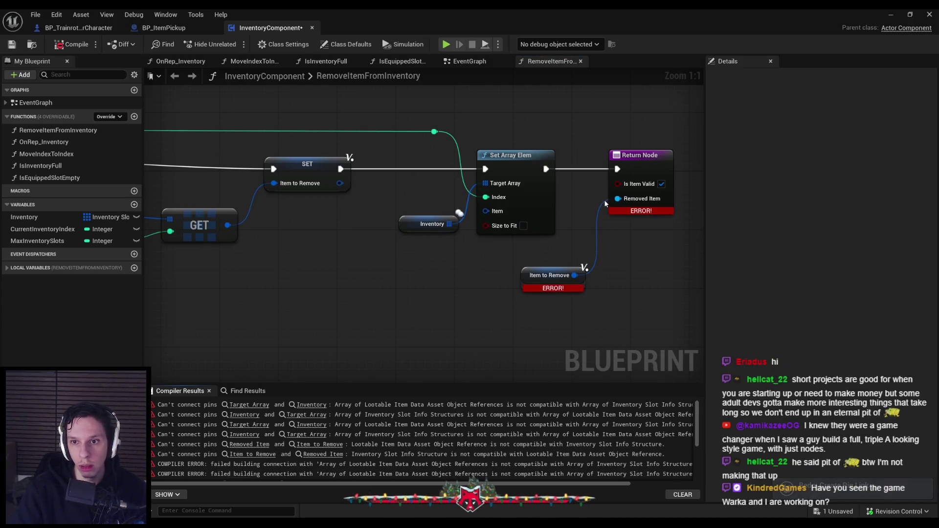
left_click(612, 204)
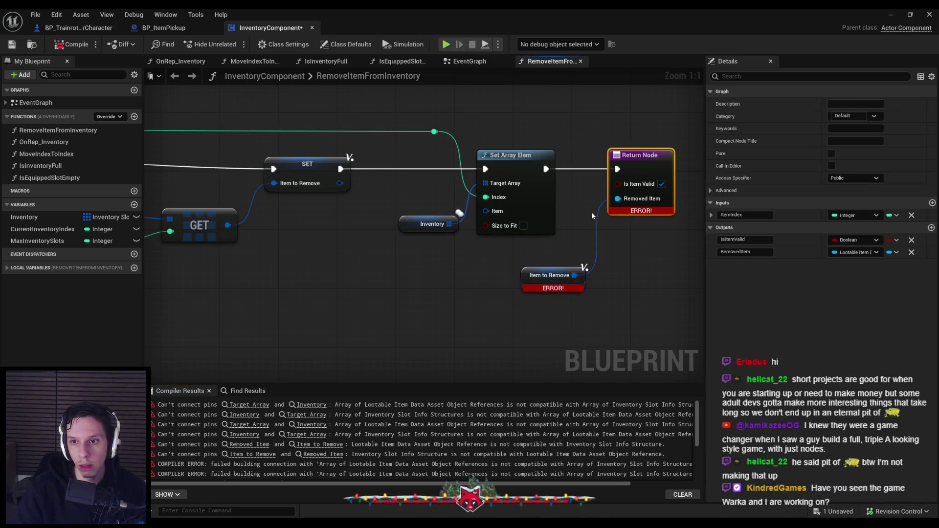
left_click(850, 252)
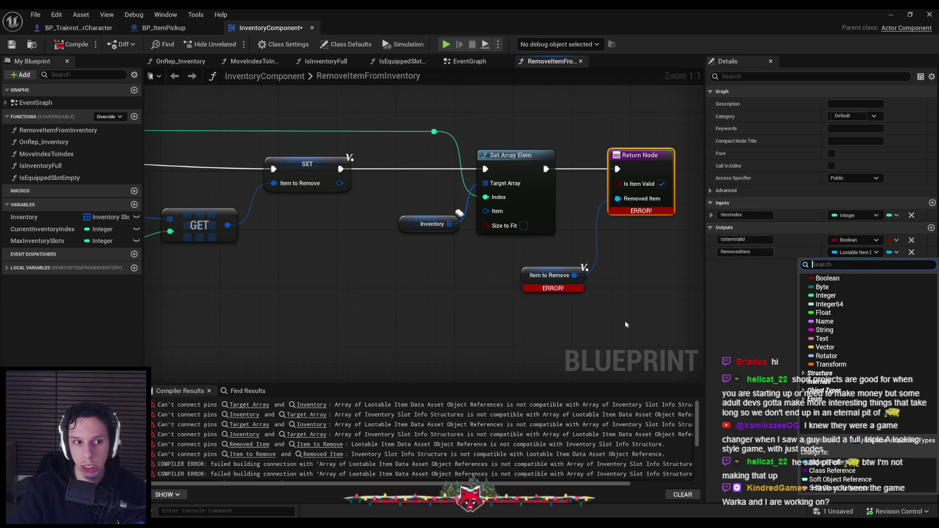
left_click(614, 333)
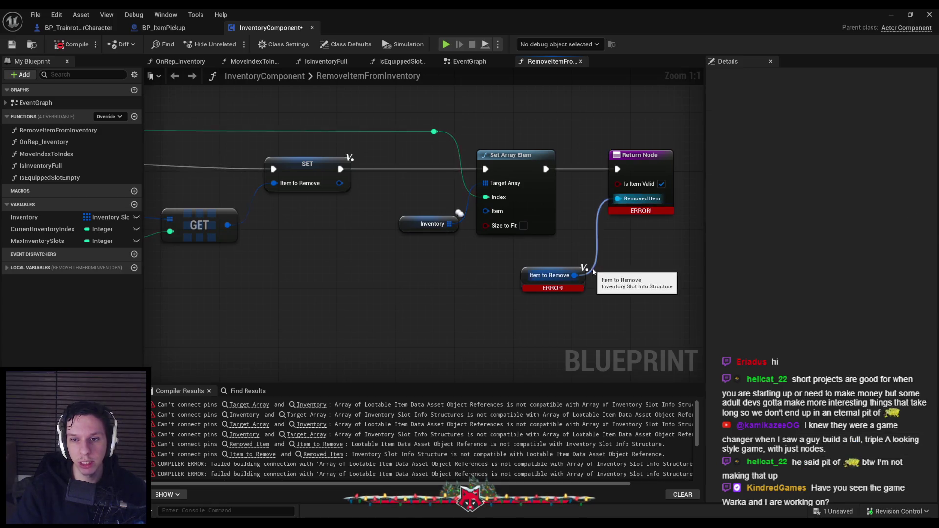
right_click(576, 276)
left_click(609, 326)
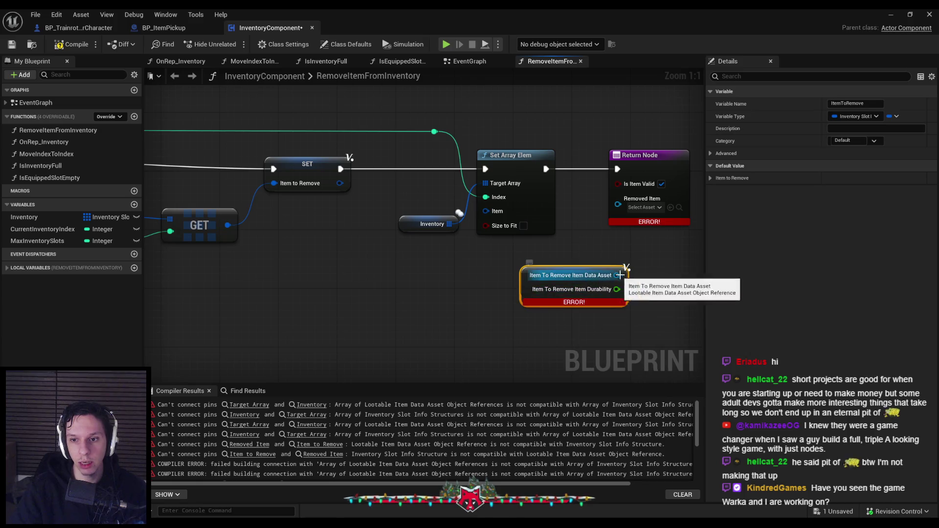
left_click_drag(619, 276, 618, 199)
left_click_drag(552, 286, 508, 272)
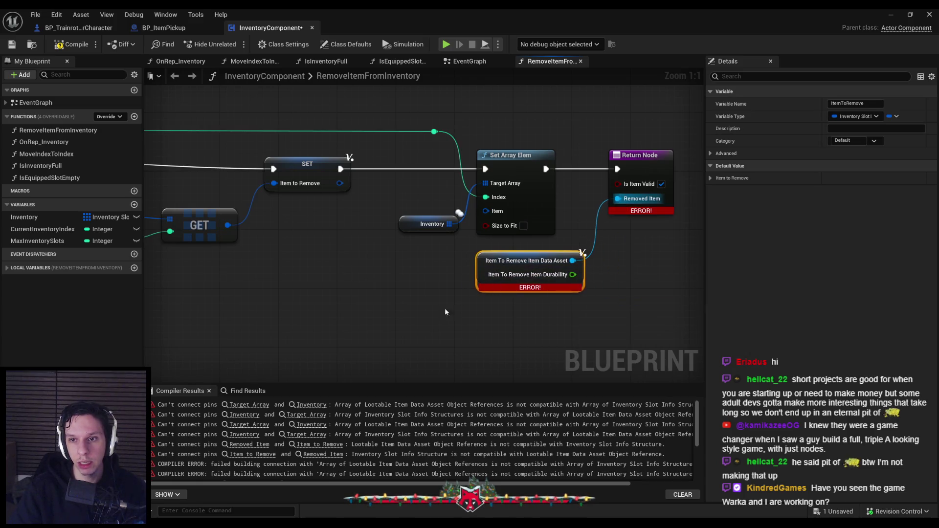
left_click(616, 235)
scroll(646, 204, "down", 3)
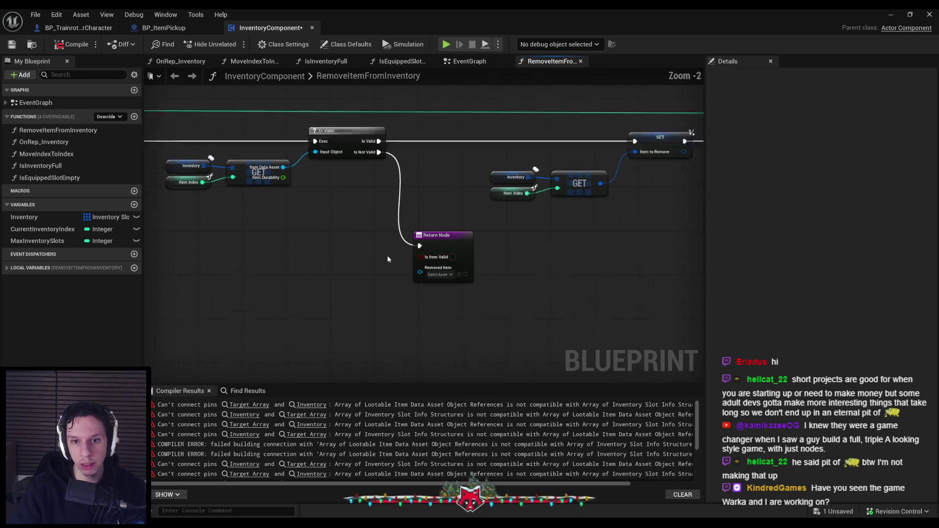
left_click_drag(387, 235, 581, 236)
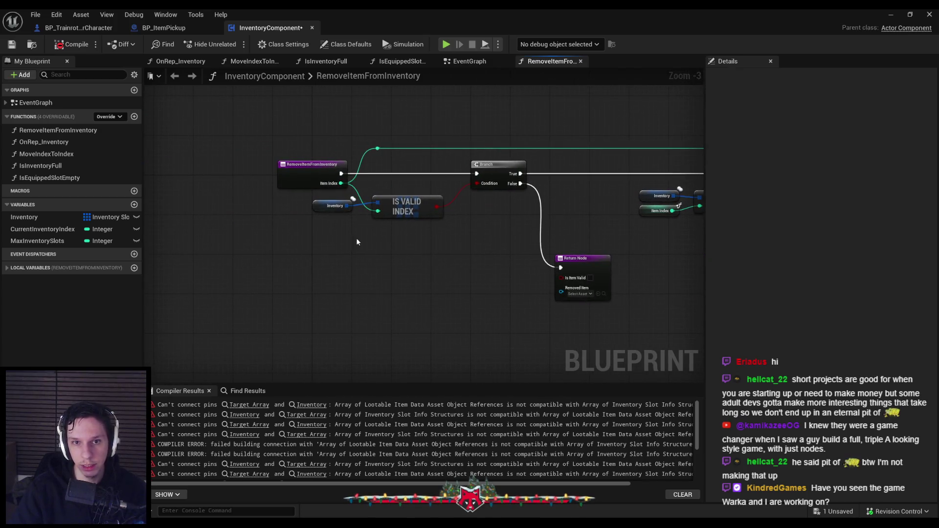
From the Inventory compiler error, change AddItemToInventory's Item input to an Inventory Slot Info struct.
left_click(305, 406)
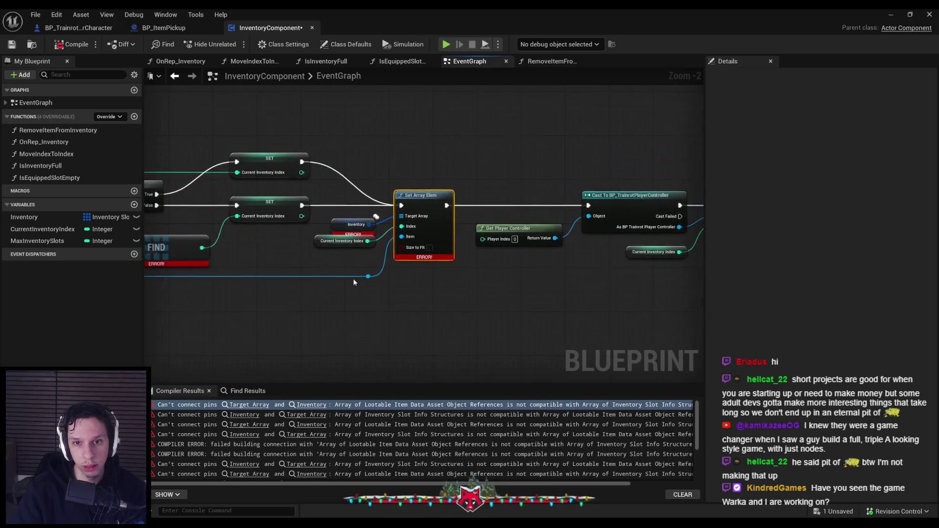
scroll(426, 227, "down", 1)
left_click_drag(427, 227, 670, 248)
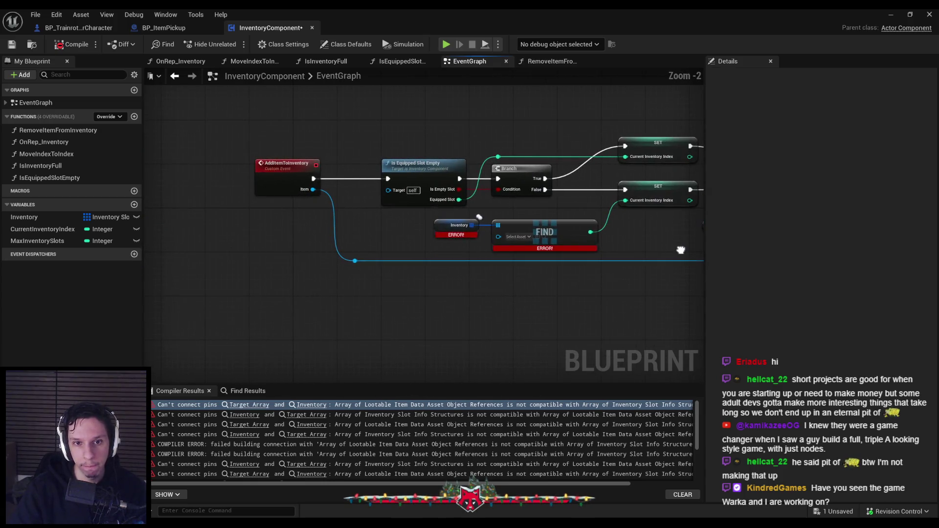
left_click_drag(474, 260, 338, 268)
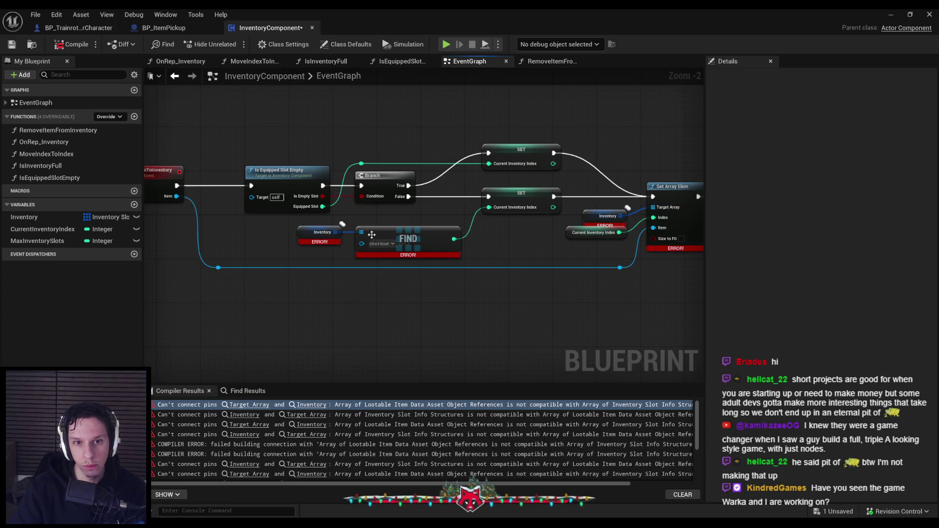
left_click(162, 171)
left_click(856, 233)
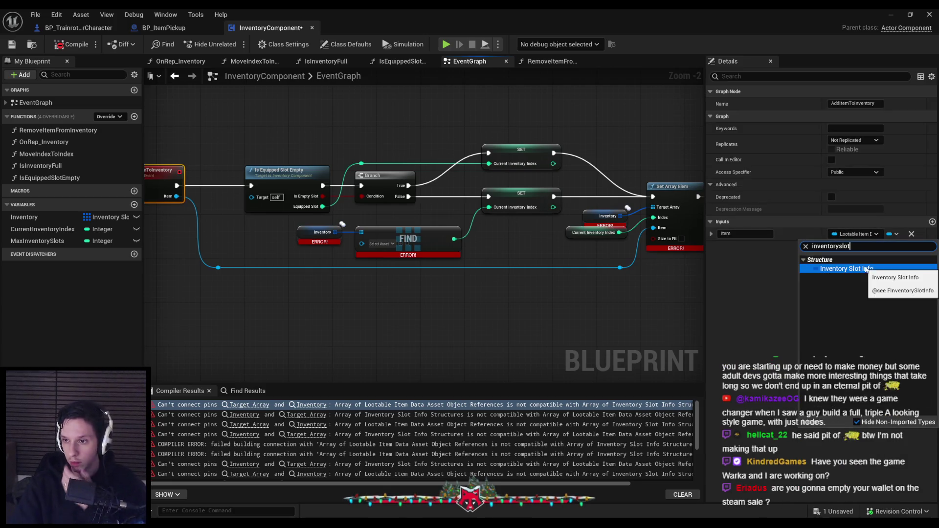
left_click(831, 265)
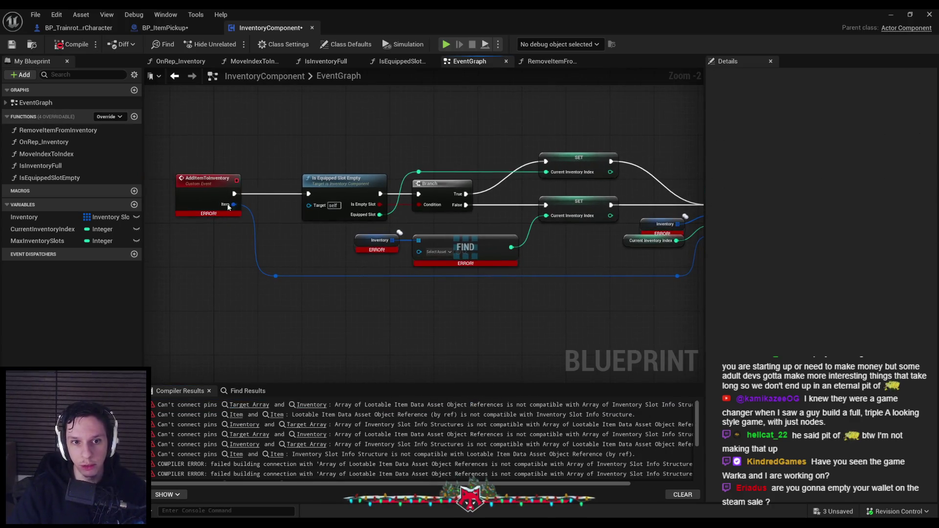
left_click(233, 205)
left_click(321, 259)
Compile, check out the asset, keep Inventory linked into Find, and recompile.
scroll(391, 241, "up", 2)
scroll(385, 273, "down", 2)
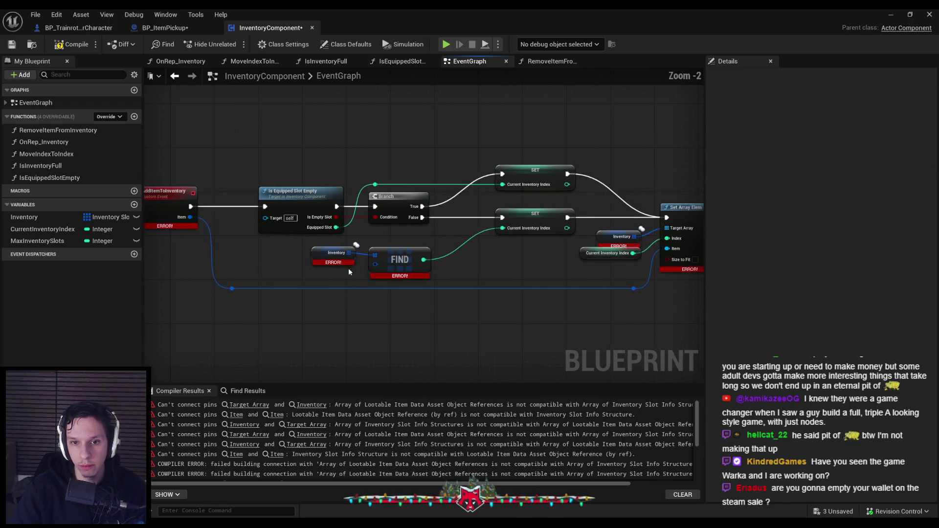
left_click(72, 44)
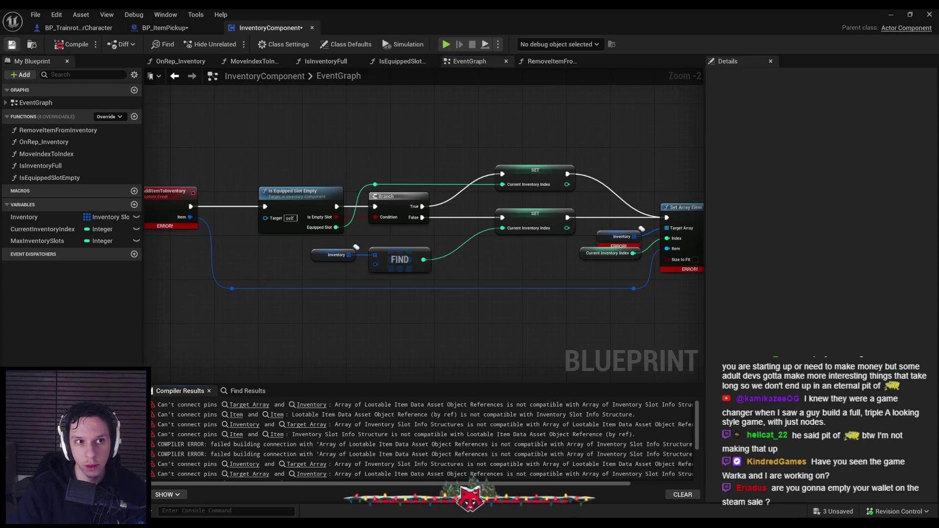
left_click(473, 370)
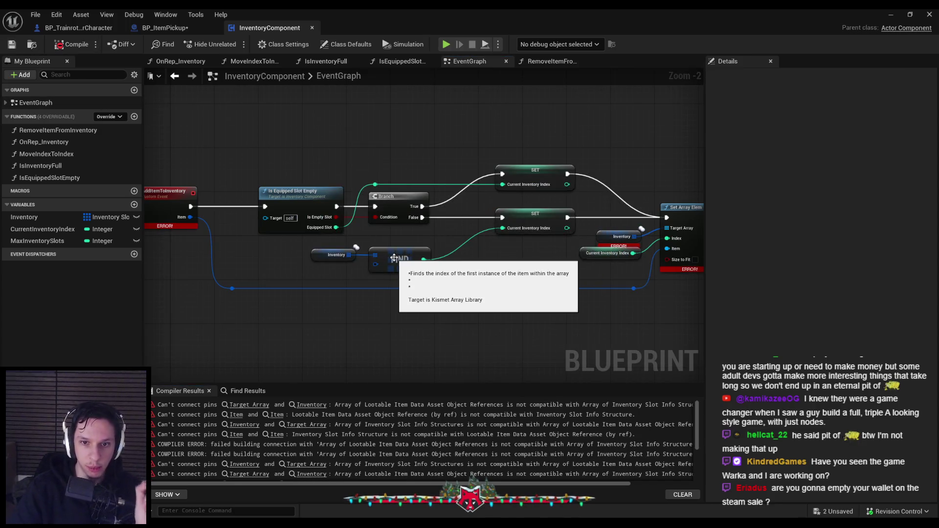
left_click(395, 259)
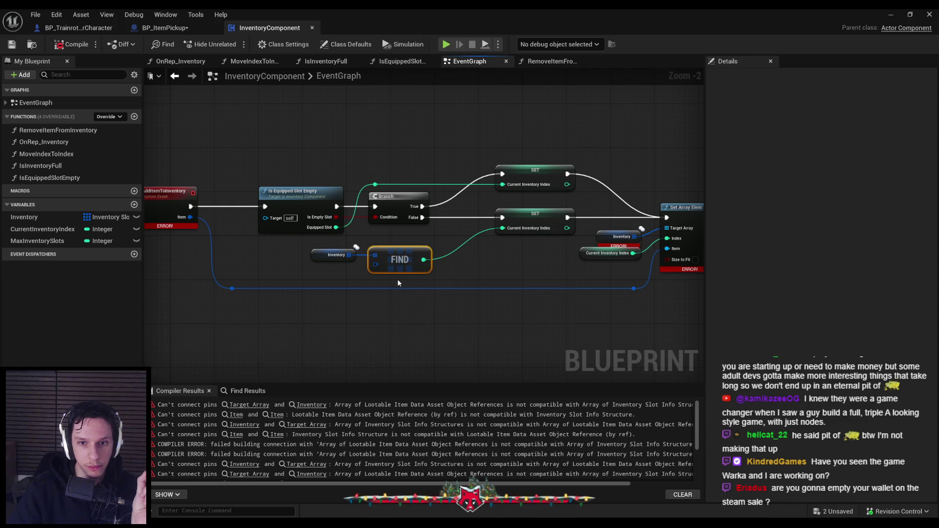
left_click(398, 281)
key("ctrl+z")
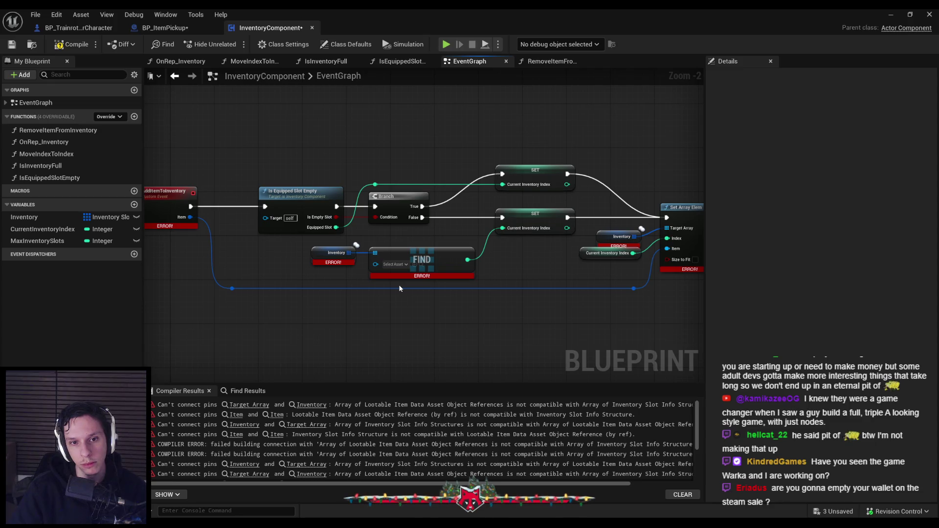
key("ctrl+y")
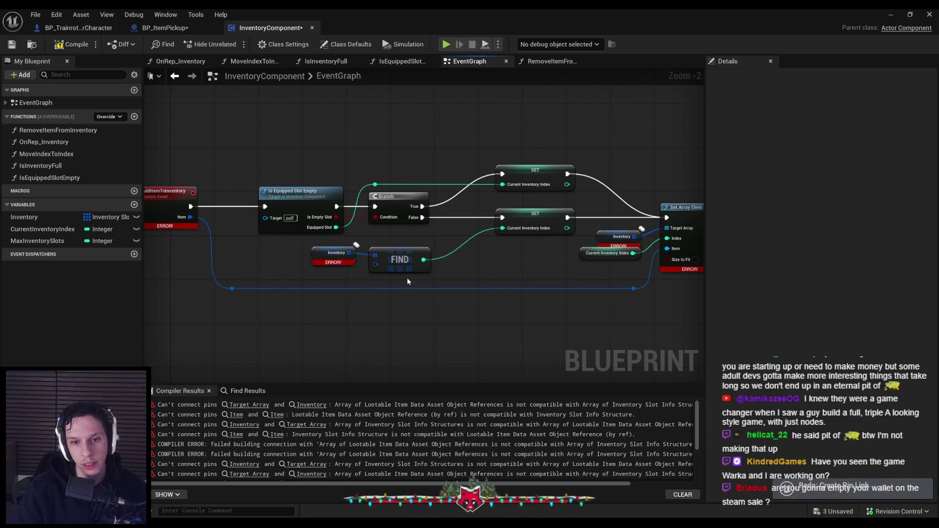
left_click(65, 43)
Inspect the Inventory variable's default slot entries and save the blueprint.
left_click(336, 252)
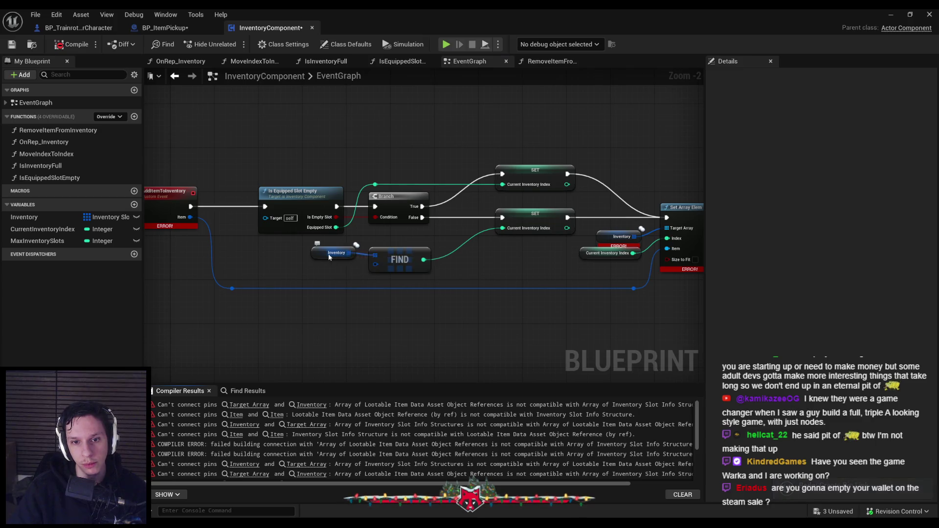
left_click(719, 265)
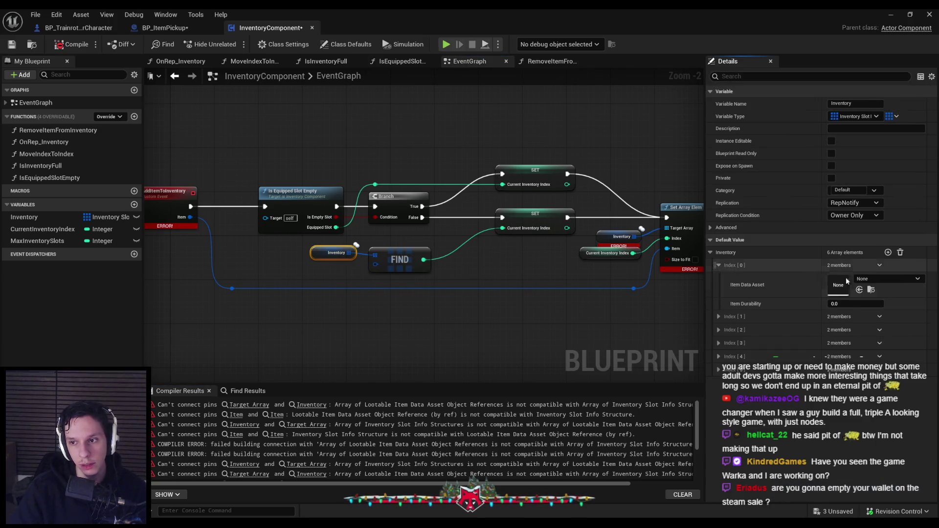
left_click(719, 265)
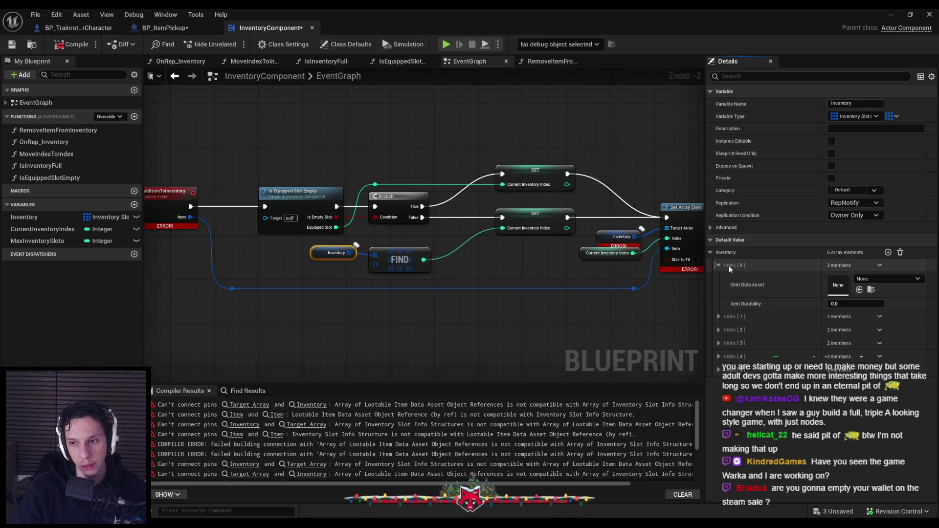
left_click(676, 278)
left_click(12, 44)
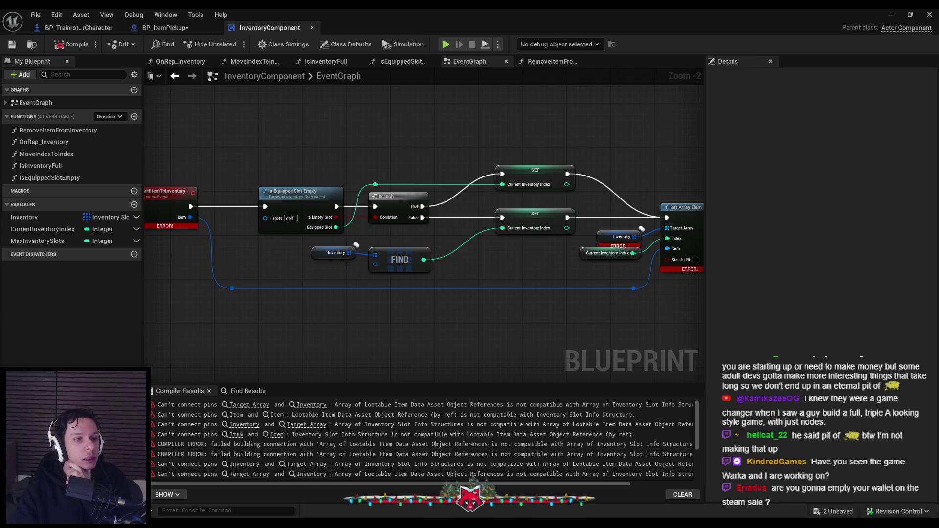
Break Set Array Elem's wrong links and wire Inventory to Target Array and the event's Item to Item.
left_click_drag(435, 269, 383, 172)
mouse_move(440, 276)
left_mouse_down()
mouse_move(384, 168)
mouse_move(399, 196)
left_mouse_up()
left_click(277, 150)
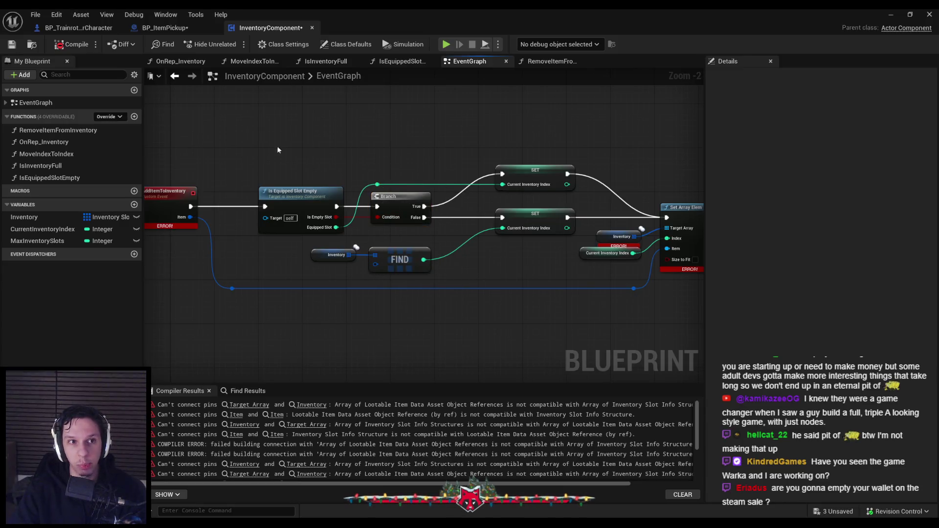
mouse_move(503, 263)
left_mouse_down()
mouse_move(385, 241)
mouse_move(477, 252)
left_mouse_up()
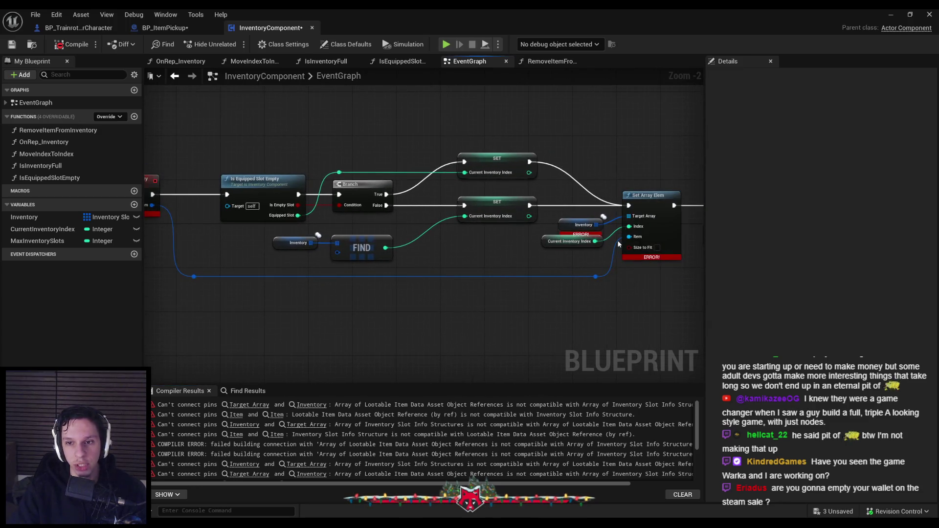
right_click(619, 221)
left_click(635, 262)
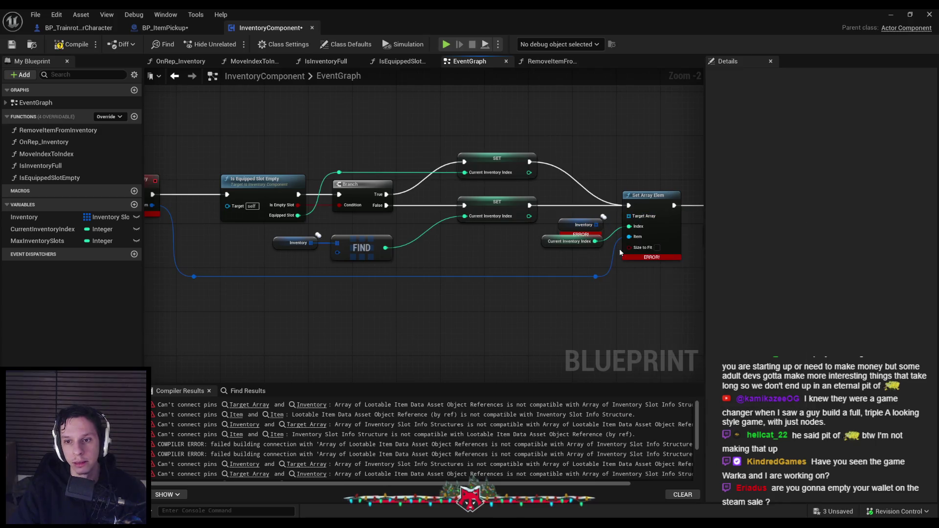
left_click(596, 277, "alt")
mouse_move(595, 277)
left_mouse_down()
mouse_move(629, 236)
mouse_move(628, 216)
mouse_move(335, 279)
left_mouse_up()
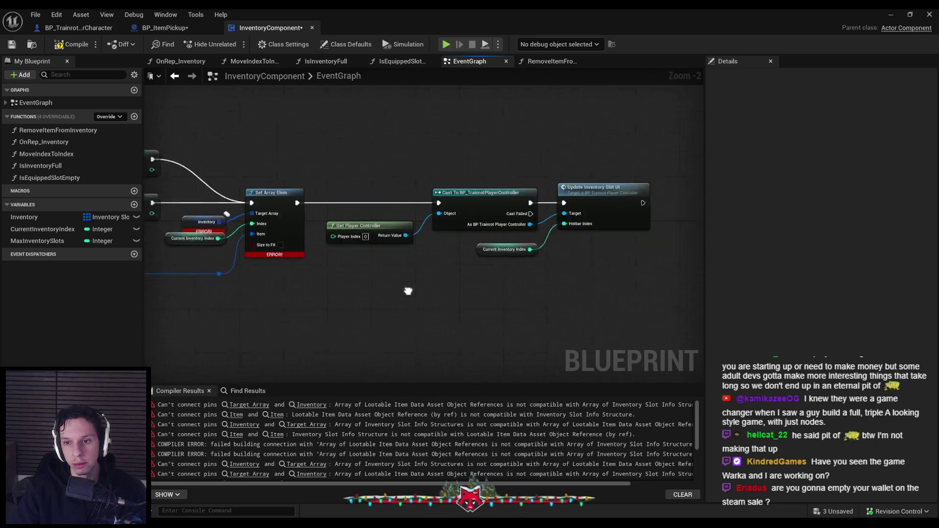
left_click_drag(409, 291, 281, 279)
left_click_drag(341, 282, 685, 284)
left_click_drag(391, 260, 550, 267)
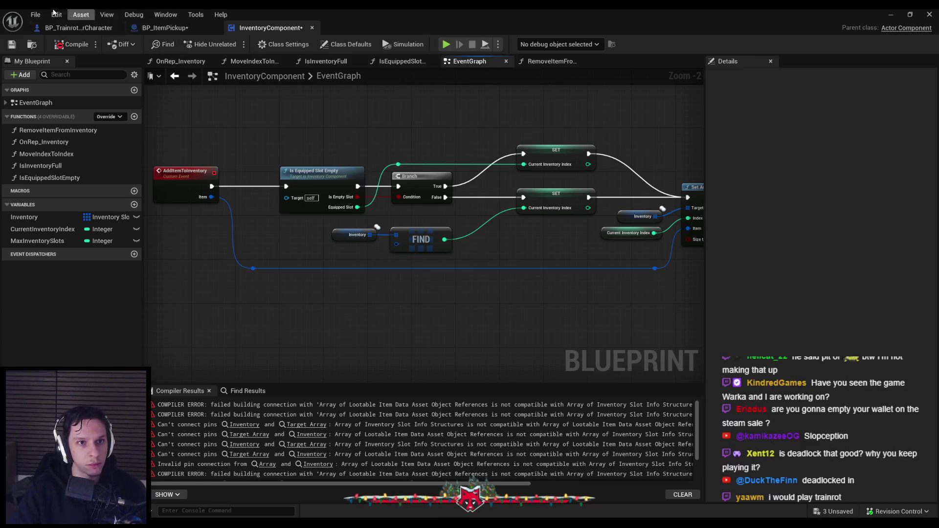
left_click(118, 45)
Diff InventoryComponent against its previous revision, review EventGraph changes, then jump to the first compiler error.
left_click(125, 72)
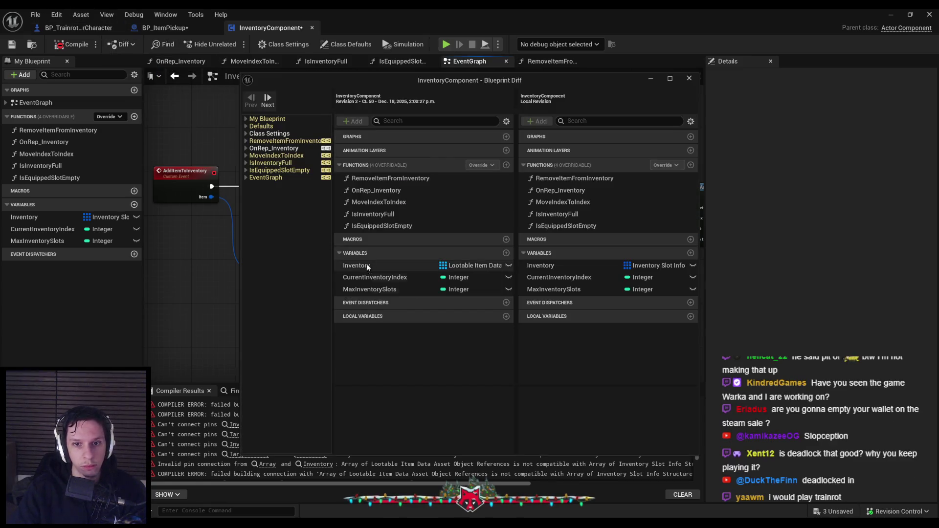
mouse_move(328, 90)
left_mouse_down()
mouse_move(402, 193)
mouse_move(343, 105)
left_mouse_up()
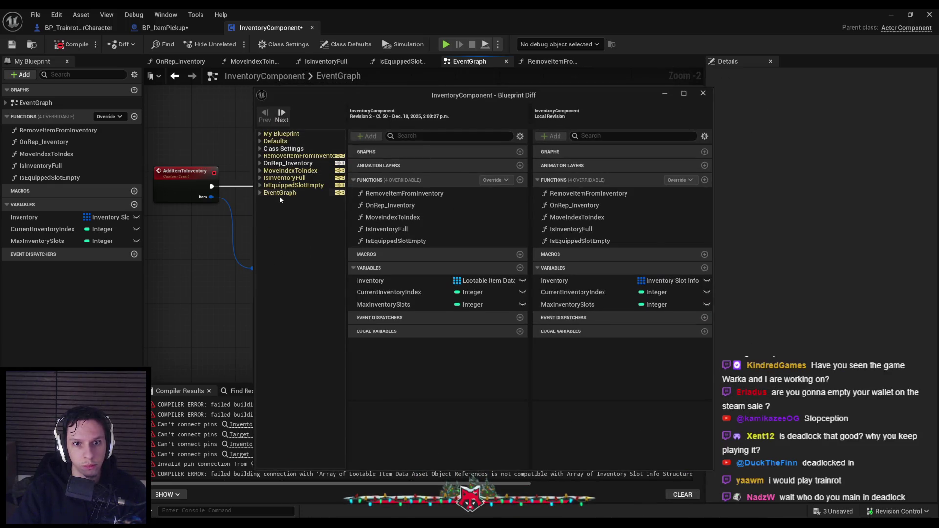
left_click(279, 192)
double_click(351, 96)
scroll(343, 277, "up", 8)
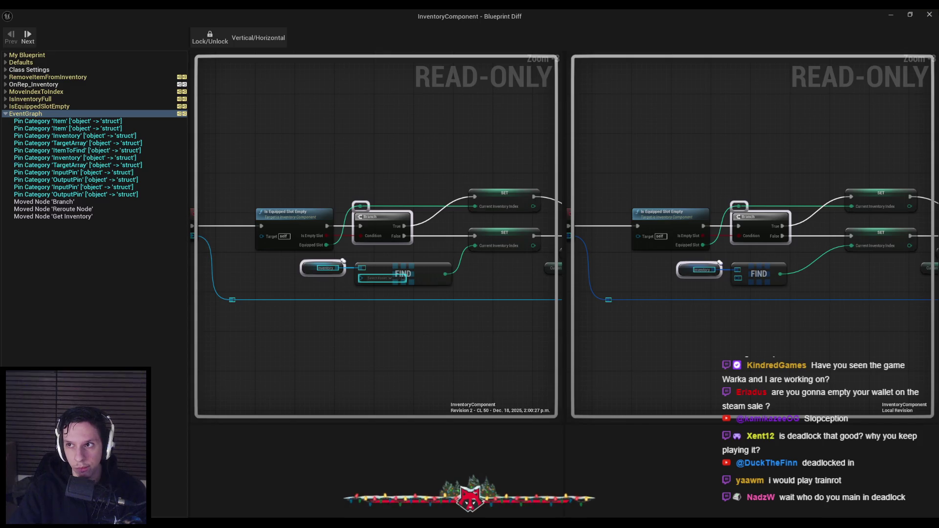
key("alt+F4")
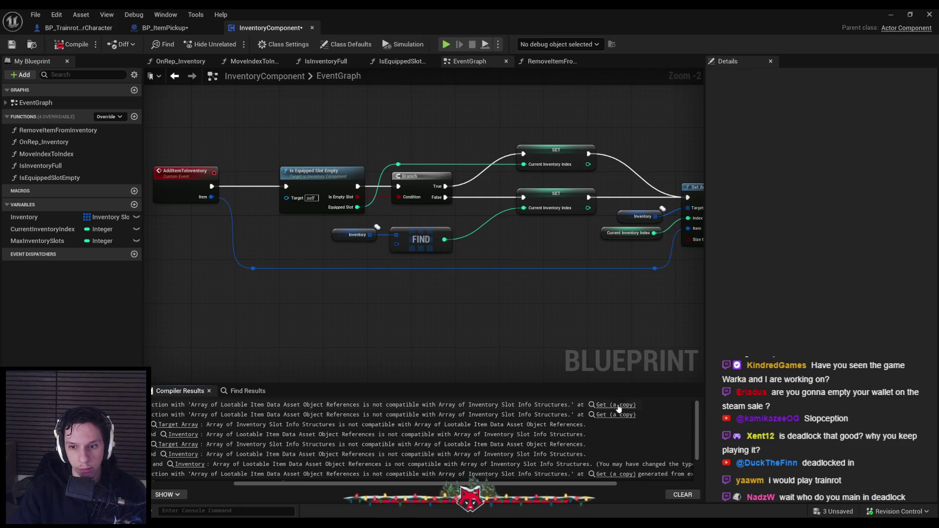
left_click(614, 404)
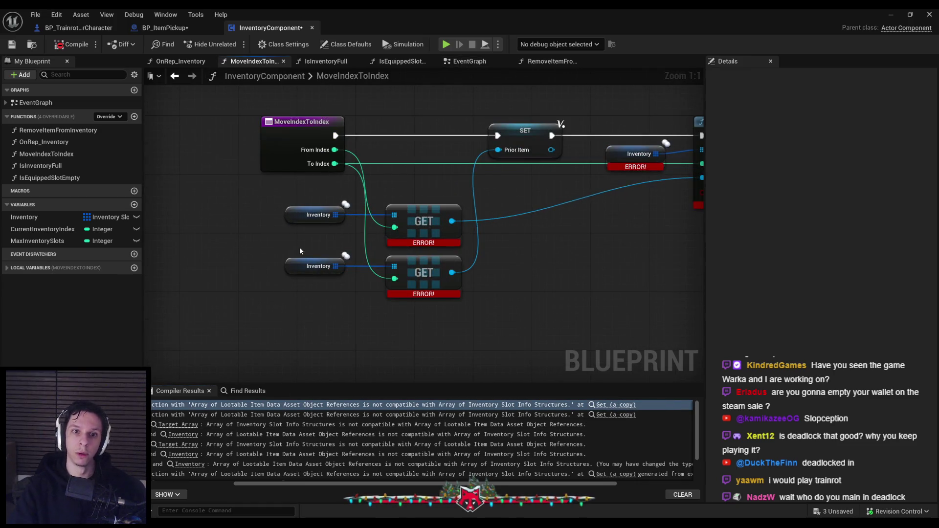
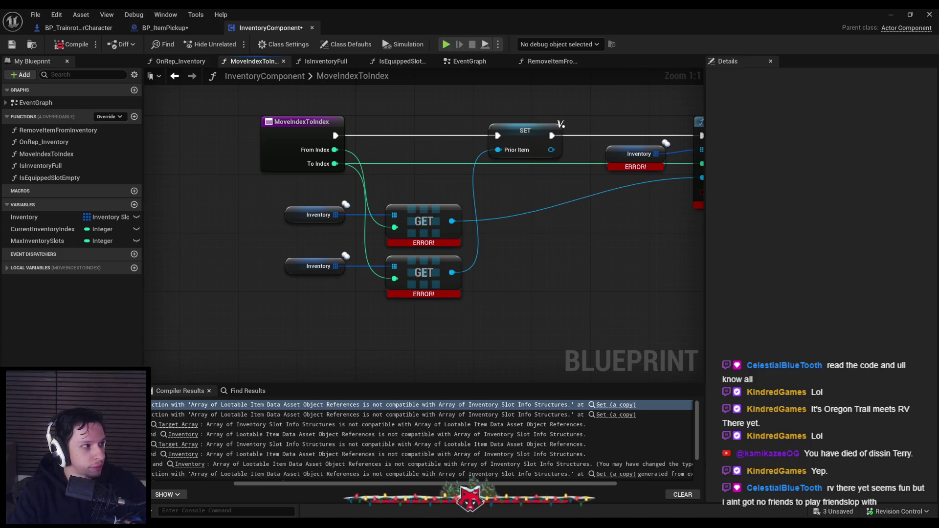
Refresh the Set Array Elem node and feed the upper GET result into its Item input.
left_click_drag(335, 215, 348, 224)
scroll(482, 225, "down", 1)
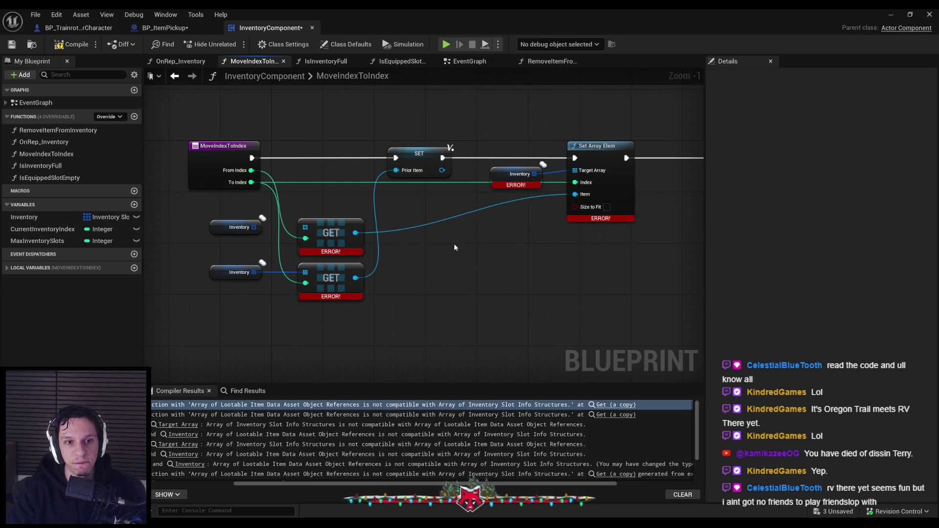
left_click(575, 195, "alt")
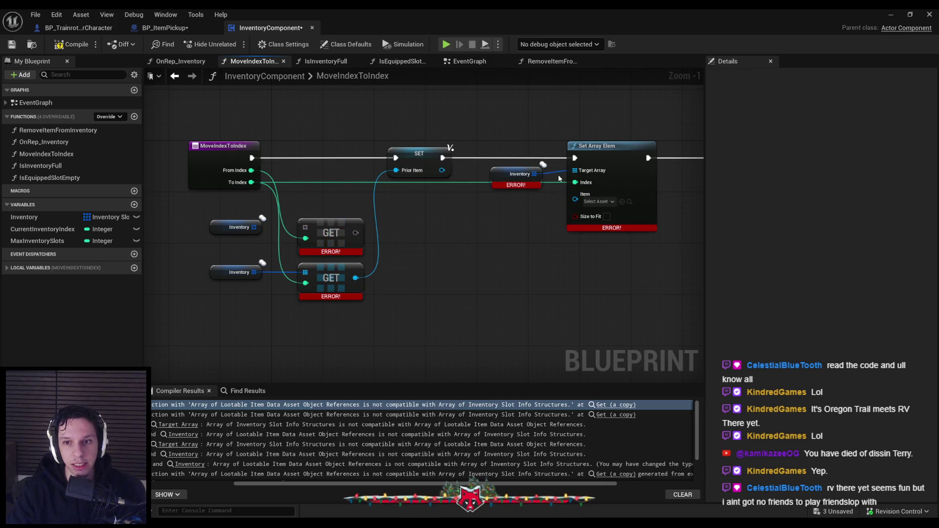
right_click(573, 182)
left_click(591, 206)
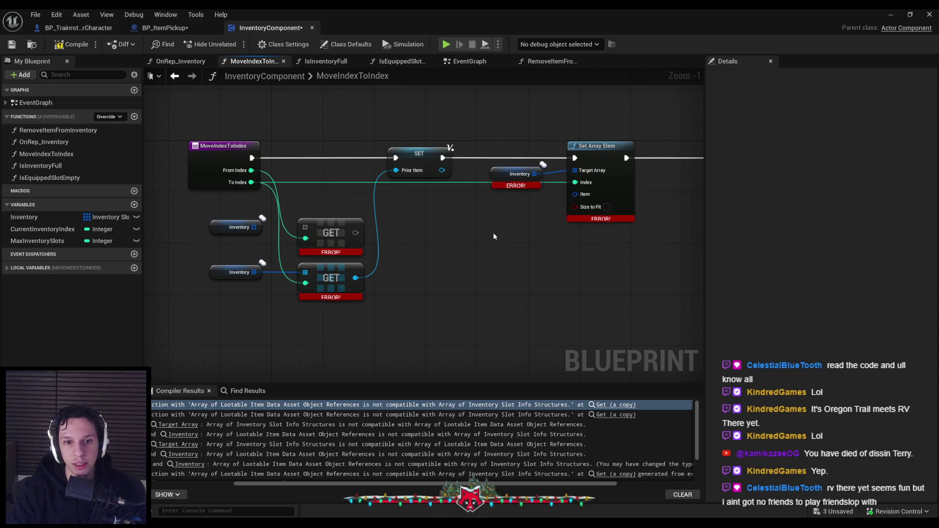
mouse_move(575, 194)
left_mouse_down()
mouse_move(361, 233)
mouse_move(254, 228)
left_mouse_up()
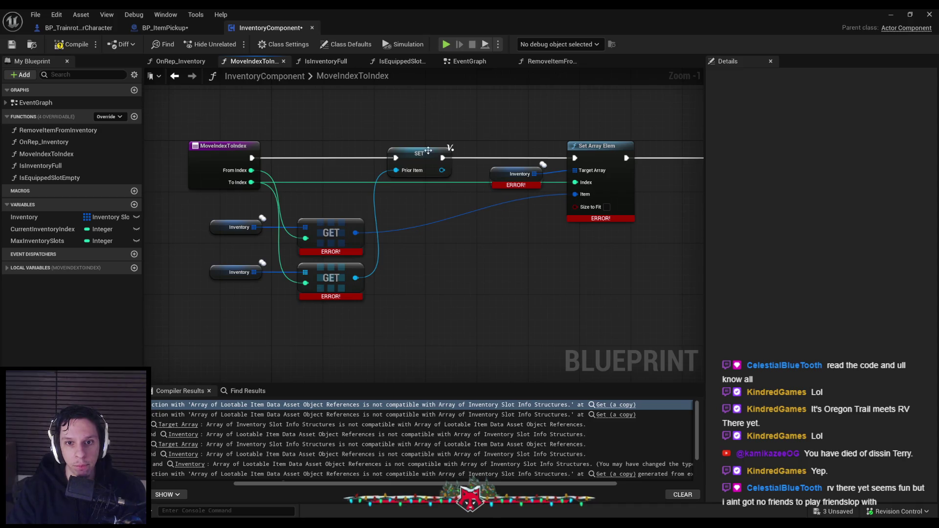
Change the PriorItem variable type to Inventory Slot Info.
left_click(419, 155)
left_click(862, 118)
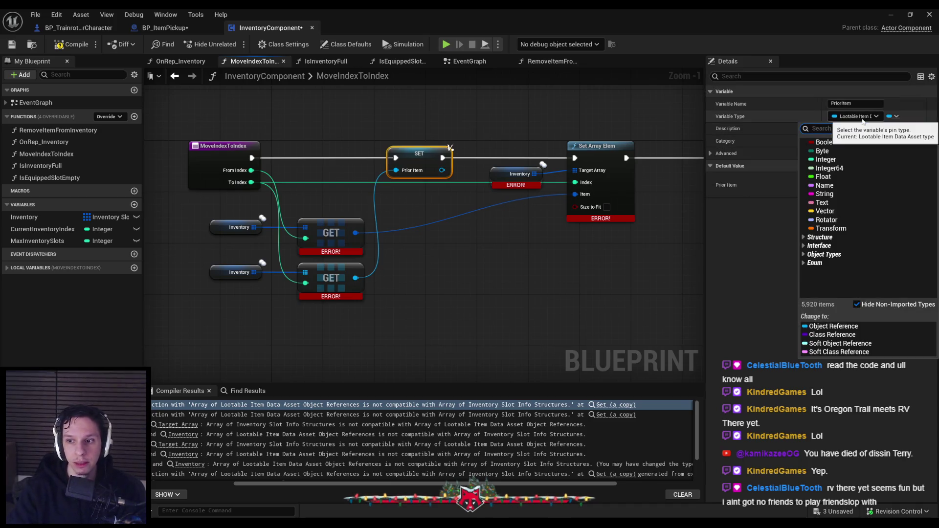
type("inventory slot")
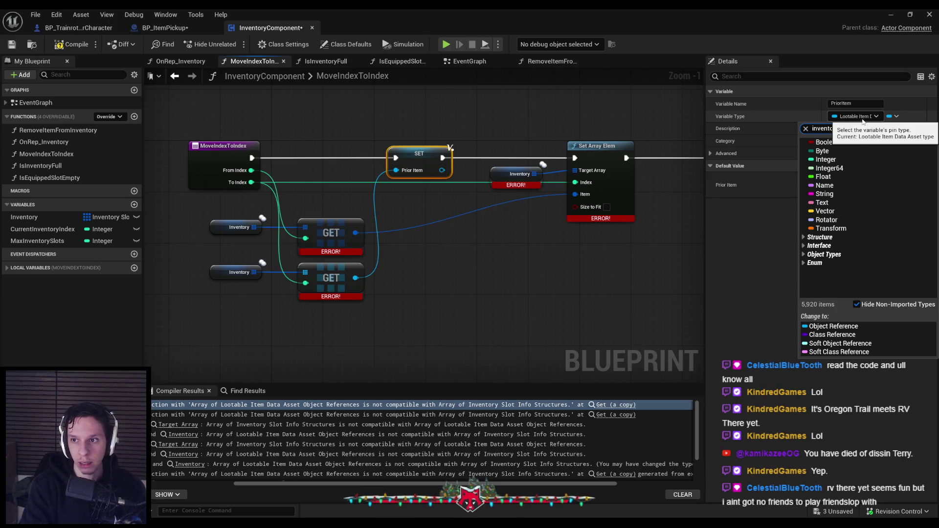
left_click(854, 154)
left_click(494, 286)
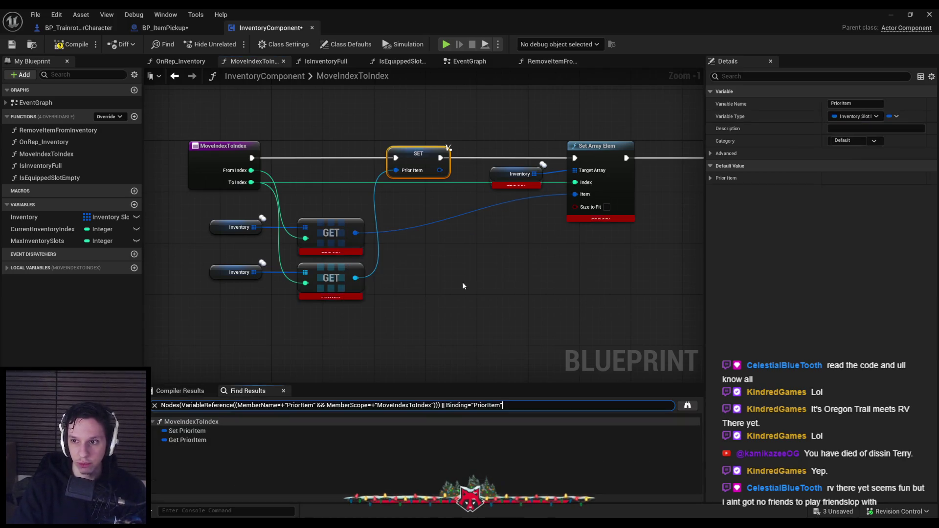
Reconnect the lower GET result to SET Prior Item and compile.
right_click(381, 286)
left_click(421, 293)
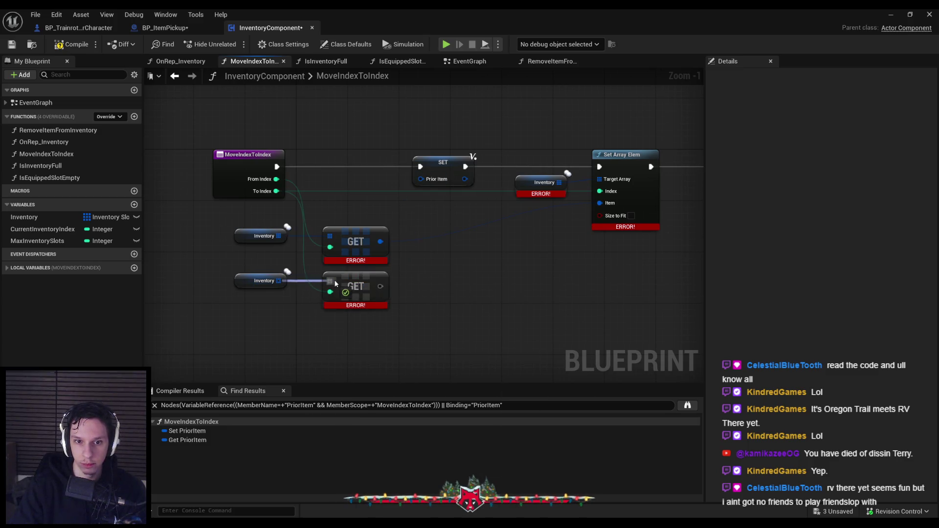
left_click_drag(381, 286, 418, 184)
left_click(72, 44)
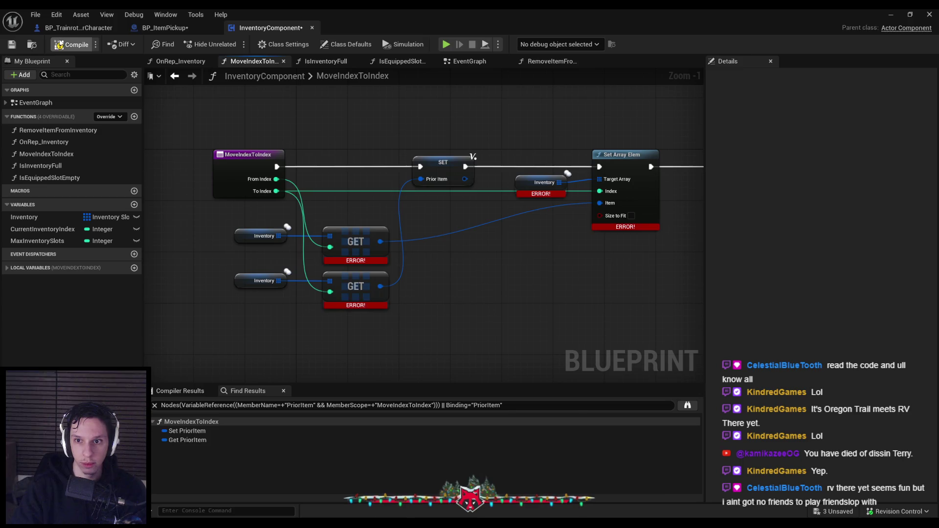
Break the second Set Array Elem's Target Array and Item links, then recompile.
scroll(331, 203, "down", 2)
scroll(331, 203, "up", 3)
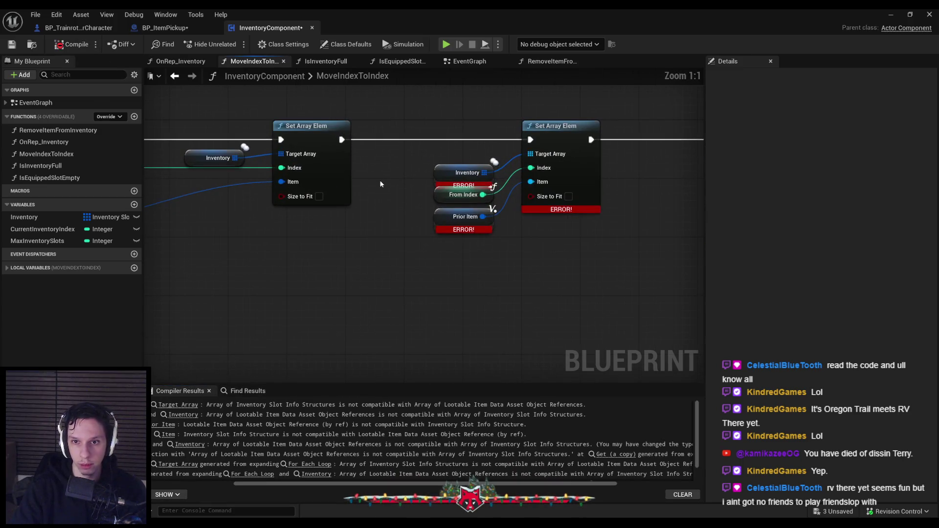
left_click(512, 156, "alt")
left_click(483, 216, "alt")
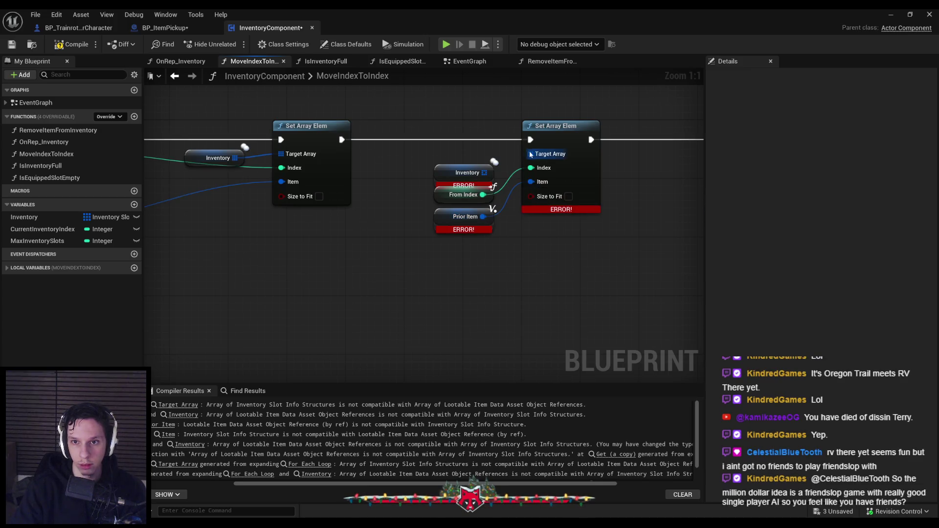
scroll(227, 175, "down", 2)
left_click(71, 44)
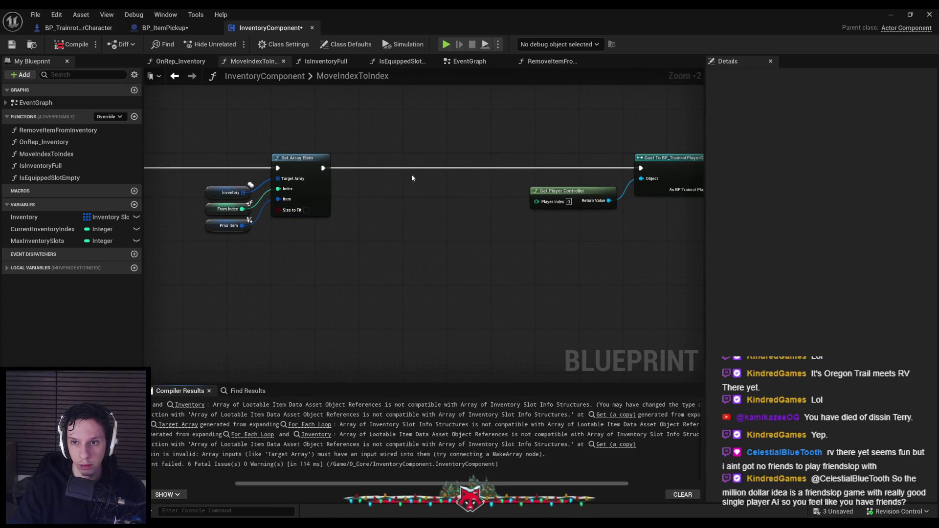
Move the GET and Inventory nodes slightly upward.
scroll(280, 199, "down", 1)
scroll(280, 198, "down", 1)
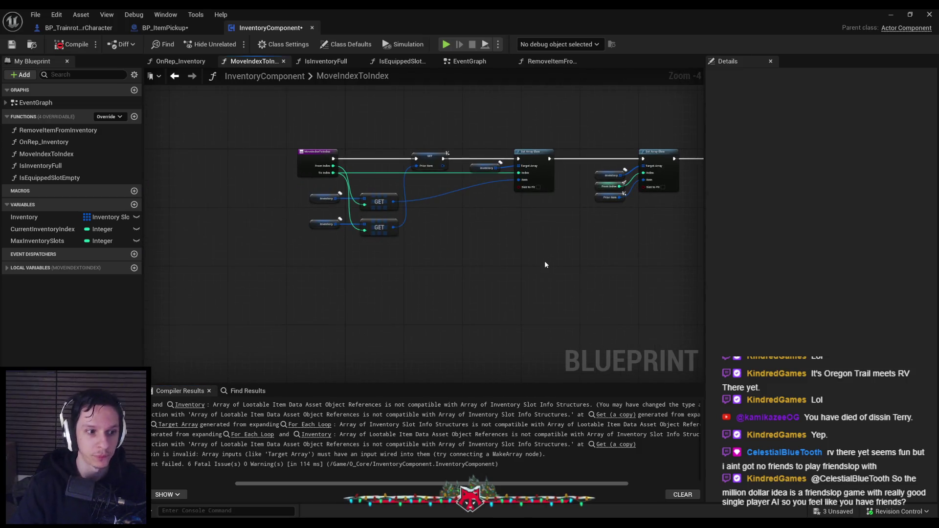
scroll(544, 260, "up", 1)
scroll(544, 260, "down", 1)
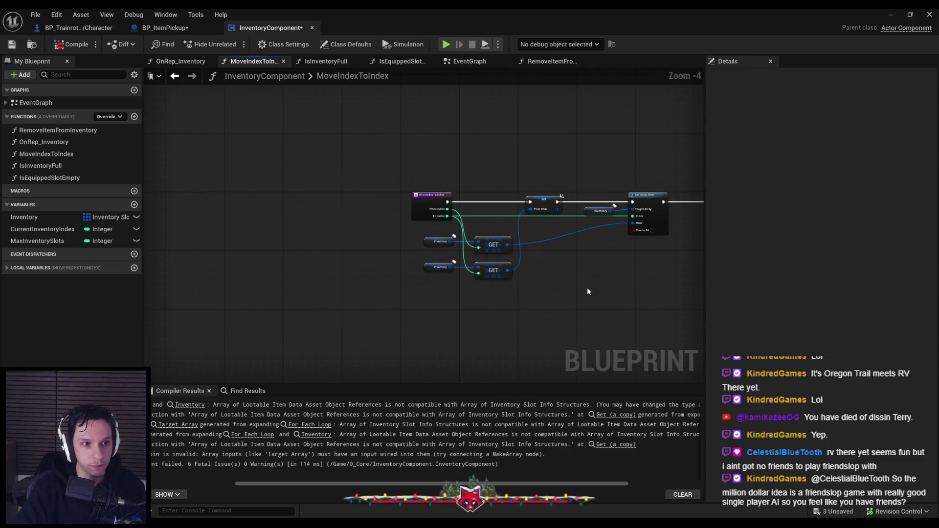
scroll(566, 287, "up", 3)
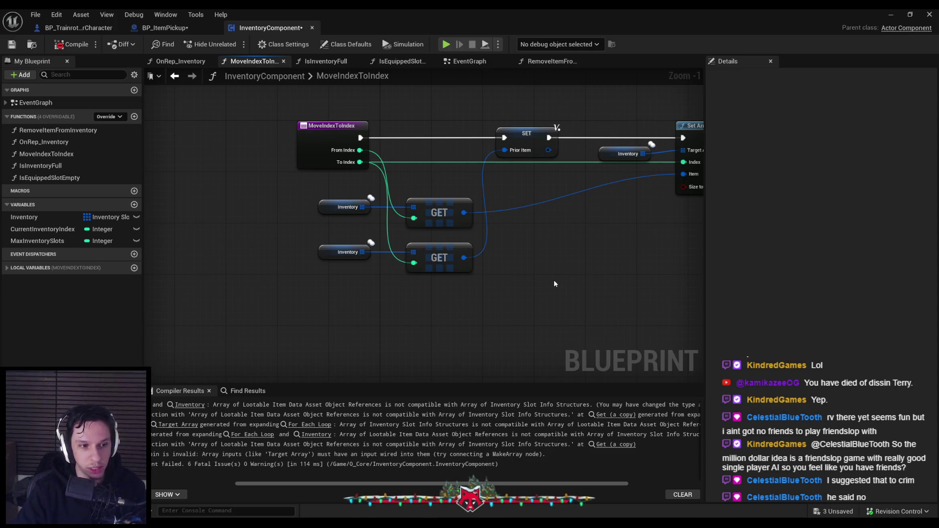
scroll(478, 254, "up", 1)
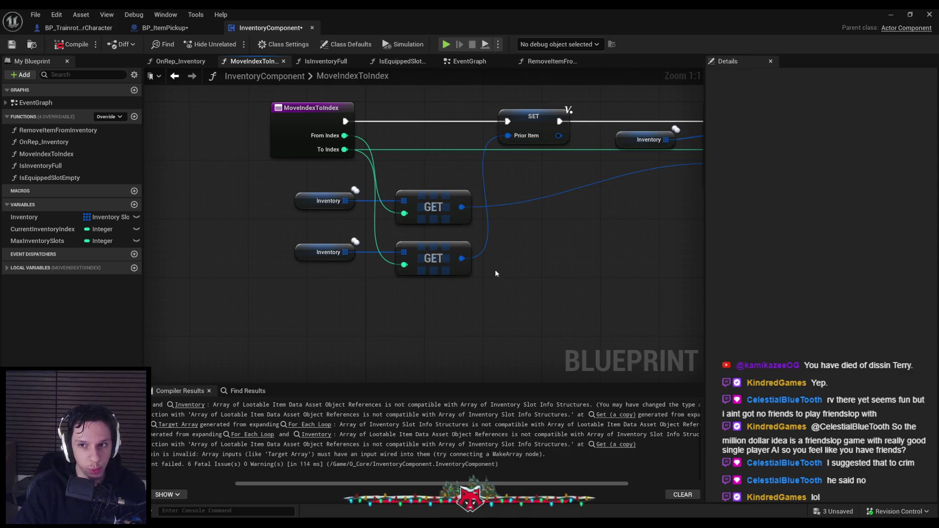
scroll(495, 274, "down", 1)
left_click_drag(498, 285, 313, 193)
left_click_drag(440, 216, 440, 203)
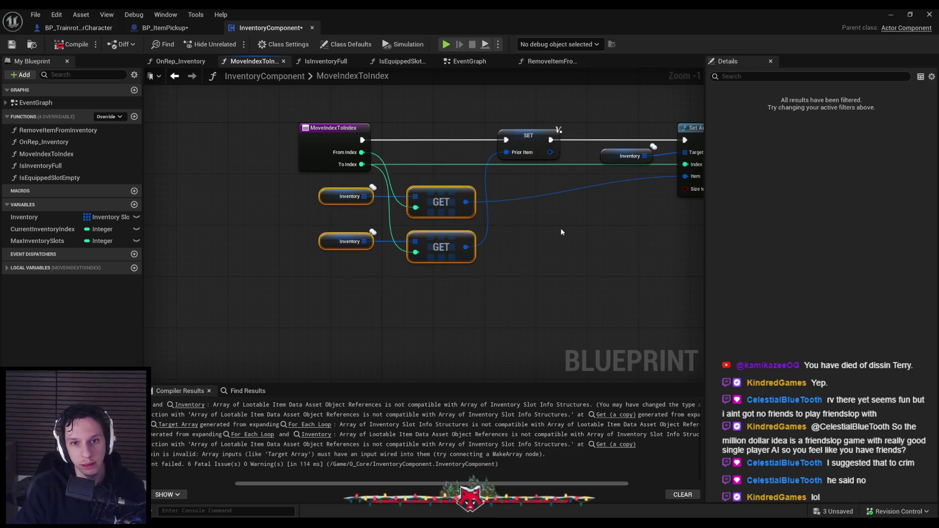
left_click(225, 98)
Save InventoryComponent and jump to the first error in IsInventoryFull.
left_click(12, 45)
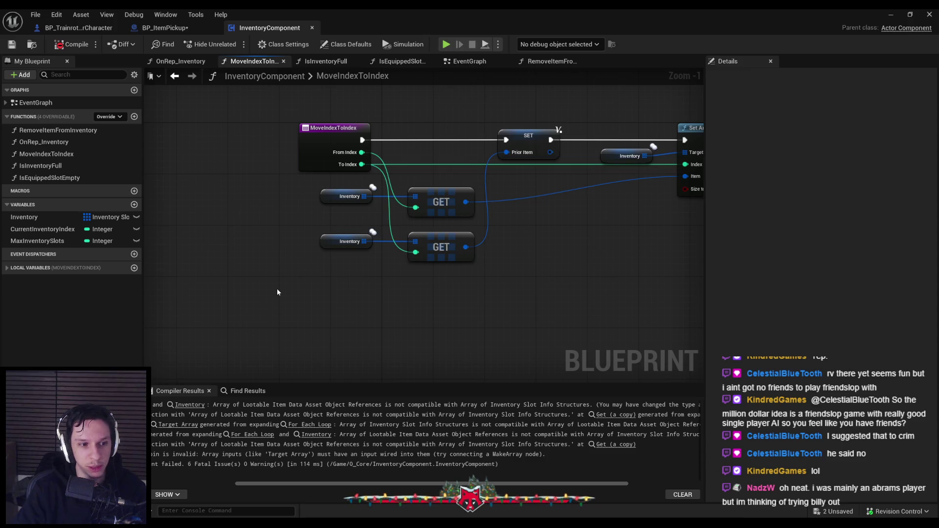
left_click_drag(258, 483, 175, 483)
left_click(266, 405)
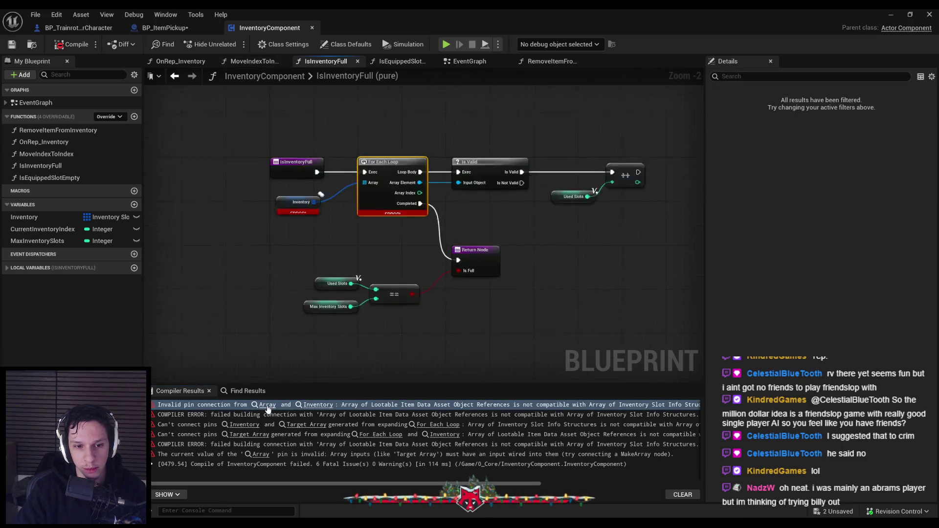
Wire Inventory into the For Each Loop's Array and split Array Element into struct fields.
left_click(342, 262)
scroll(343, 263, "down", 1)
left_click_drag(379, 186, 345, 213)
key("Escape")
left_click_drag(442, 186, 470, 193)
key("Escape")
left_click_drag(319, 209, 379, 186)
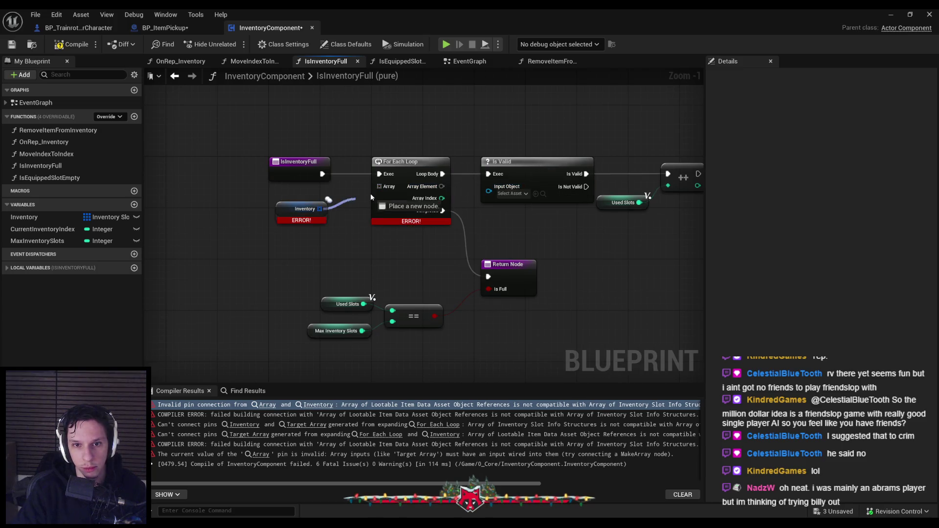
right_click(442, 186)
left_click(474, 237)
Shift the Is Valid group right and link Item Data Asset into Is Valid.
scroll(538, 244, "down", 2)
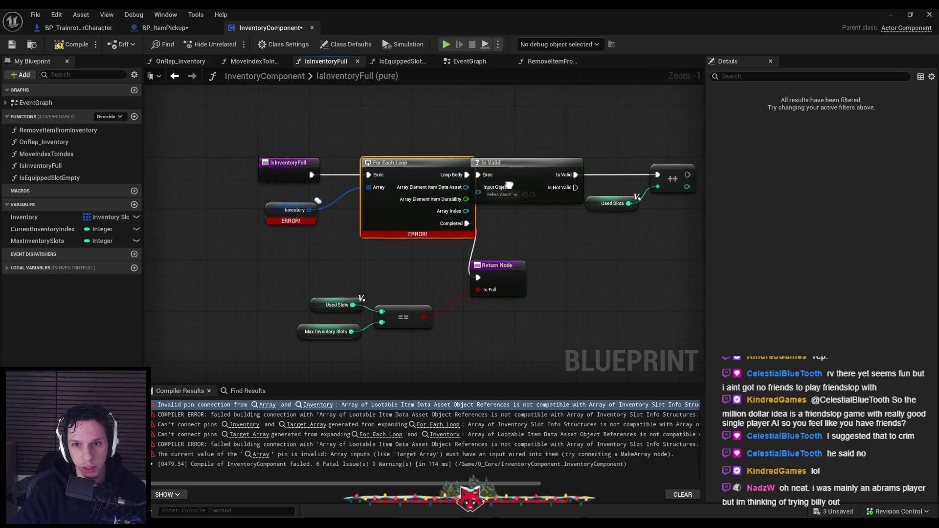
left_click_drag(418, 150, 608, 237)
left_click_drag(415, 168, 436, 169)
left_click(416, 223)
scroll(399, 186, "up", 2)
left_click_drag(366, 183, 402, 188)
Rearrange the Return Node and Used Slots comparison, then compile and save.
left_click_drag(447, 245, 473, 226)
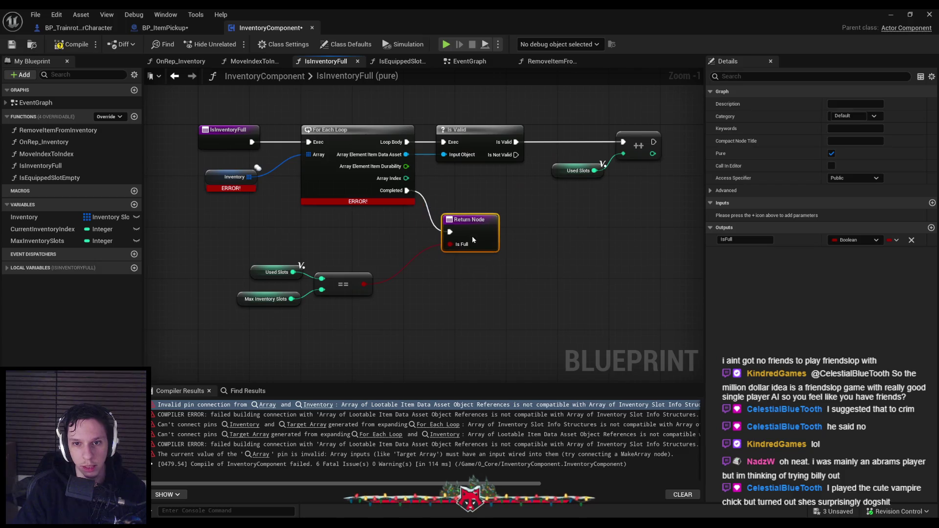
mouse_move(230, 260)
left_mouse_down()
mouse_move(348, 293)
mouse_move(391, 253)
mouse_move(378, 203)
left_mouse_up()
left_click(378, 228)
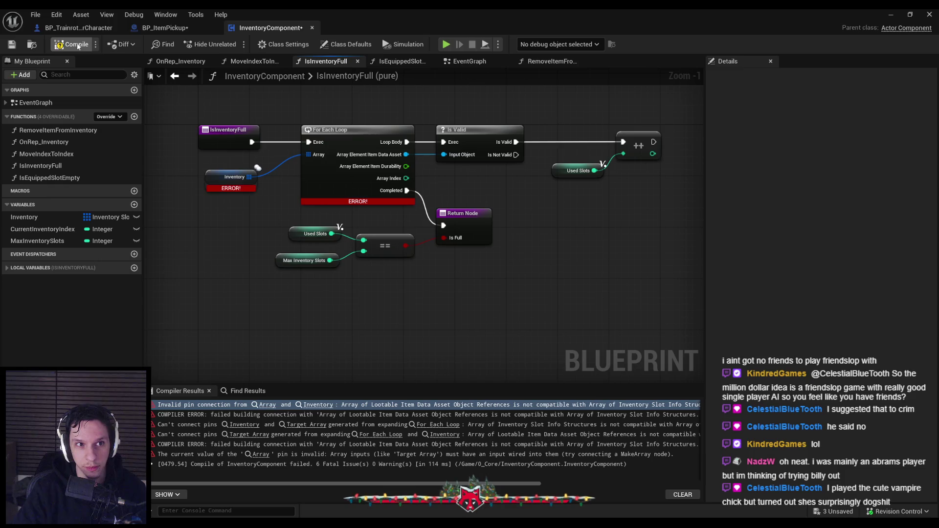
left_click(72, 44)
left_click(12, 44)
left_click_drag(225, 252, 300, 287)
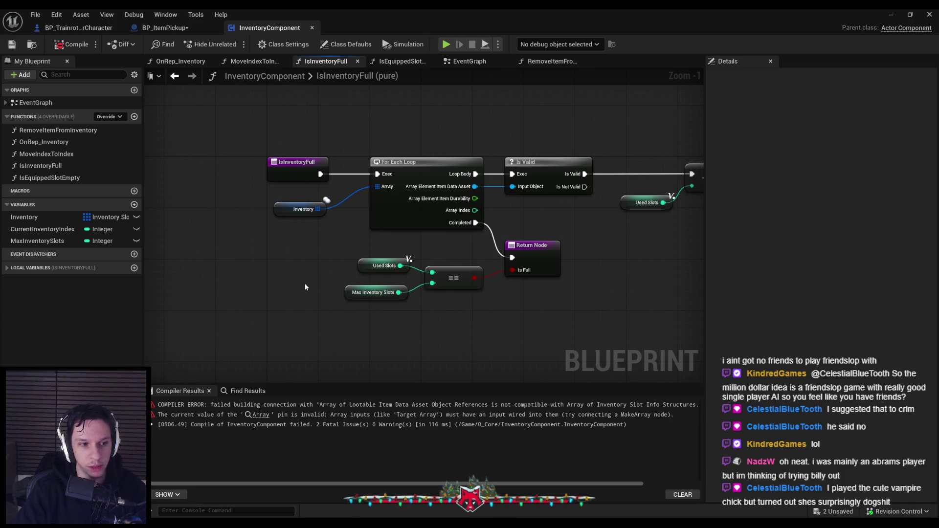
scroll(306, 285, "up", 1)
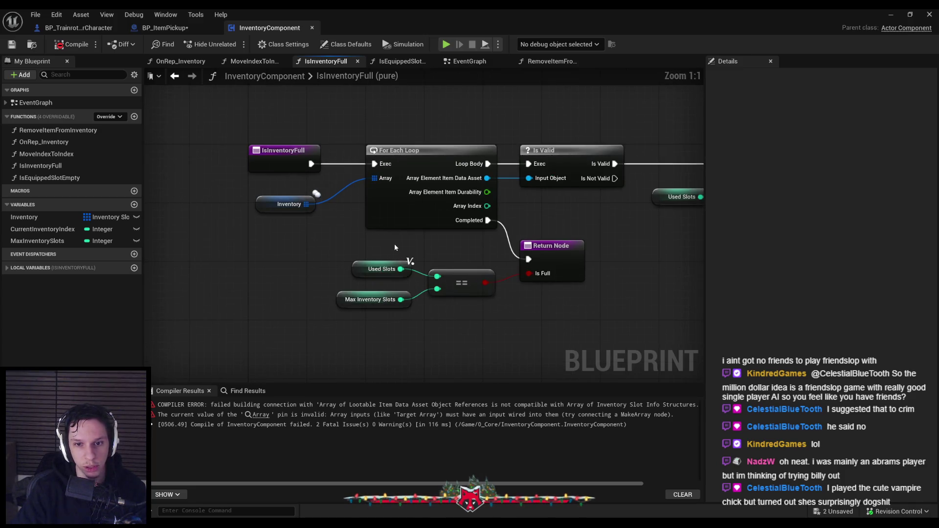
scroll(295, 248, "down", 1)
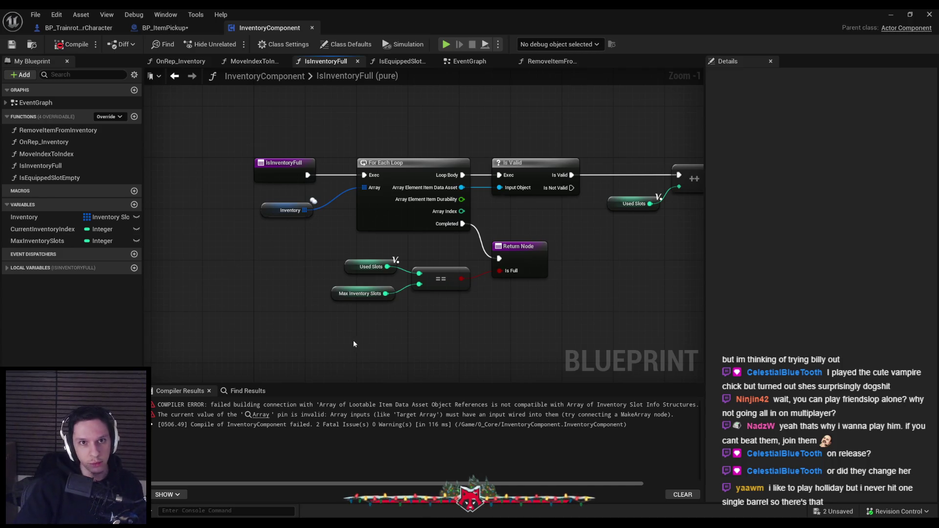
scroll(346, 333, "down", 1)
left_click(71, 44)
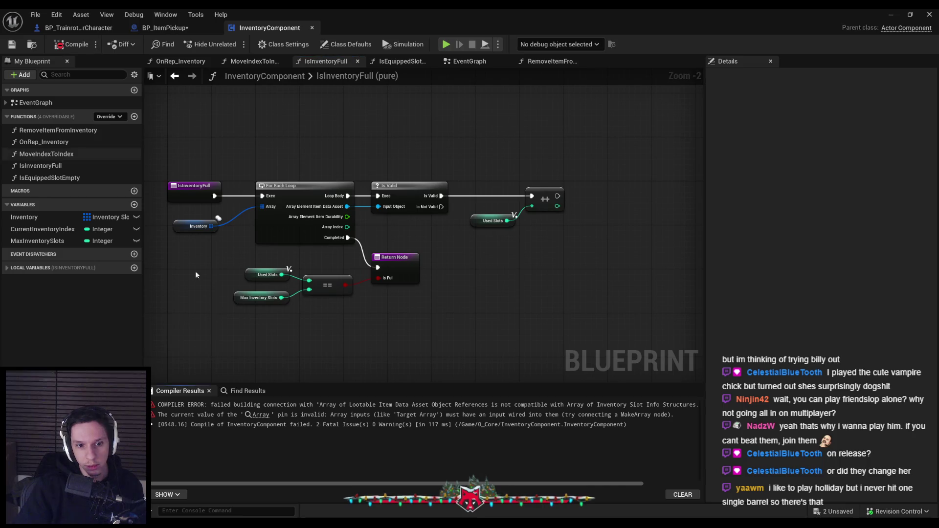
In IsEquippedSlotEmpty, reconnect Inventory to GET and split its output into Item Data Asset and Item Durability.
left_click(267, 416)
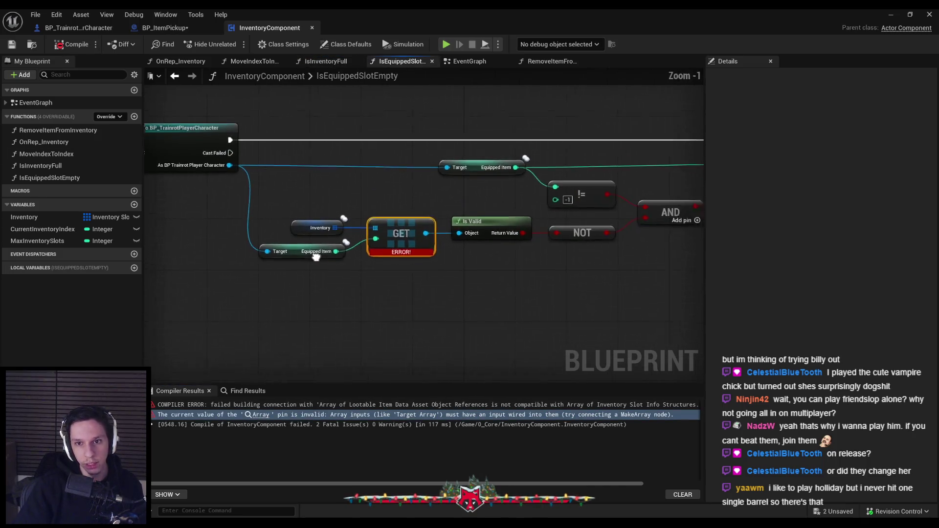
scroll(298, 267, "down", 1)
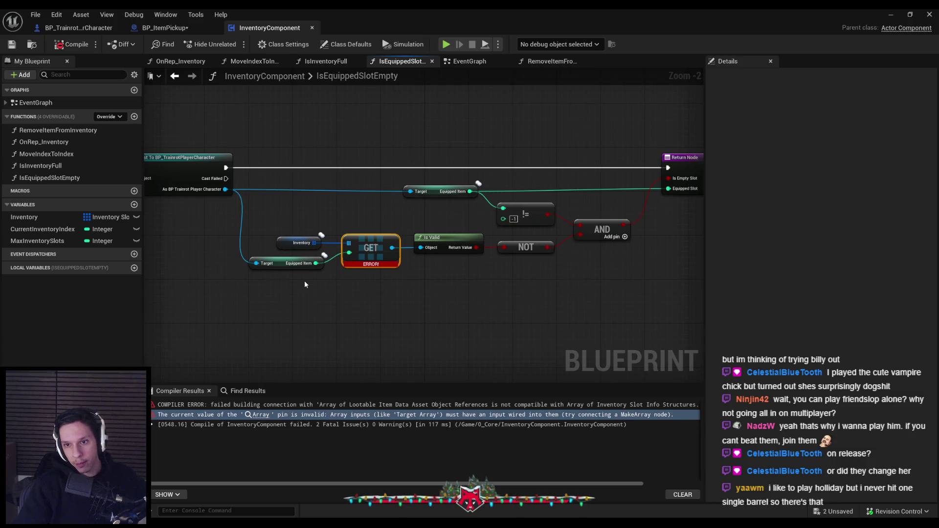
left_click(314, 242, "alt")
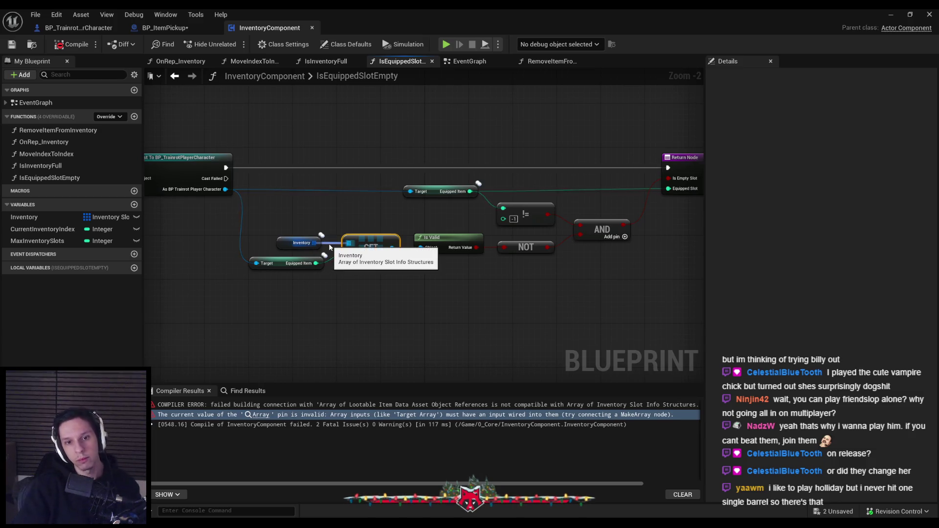
scroll(327, 223, "up", 2)
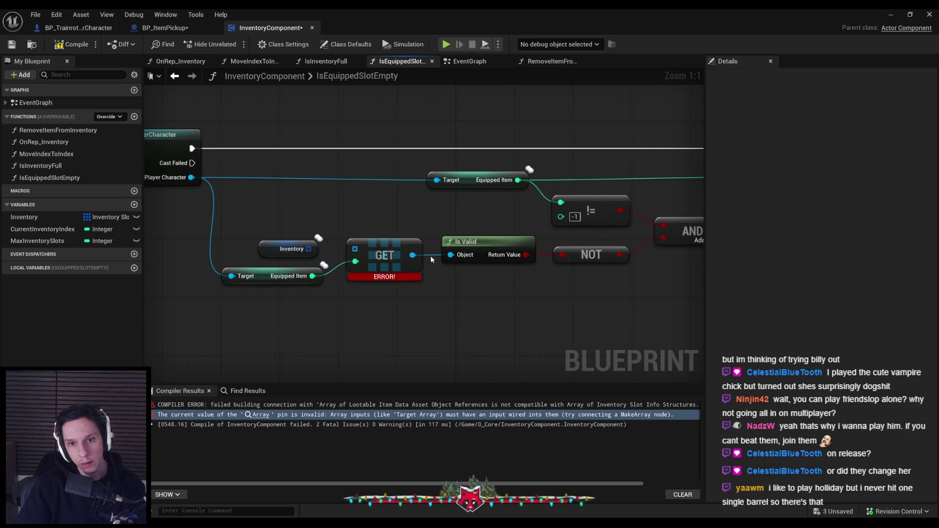
left_click_drag(308, 249, 355, 249)
right_click(412, 254)
left_click(443, 307)
Compile InventoryComponent and save all modified assets with Ctrl+Shift+S.
scroll(462, 286, "down", 2)
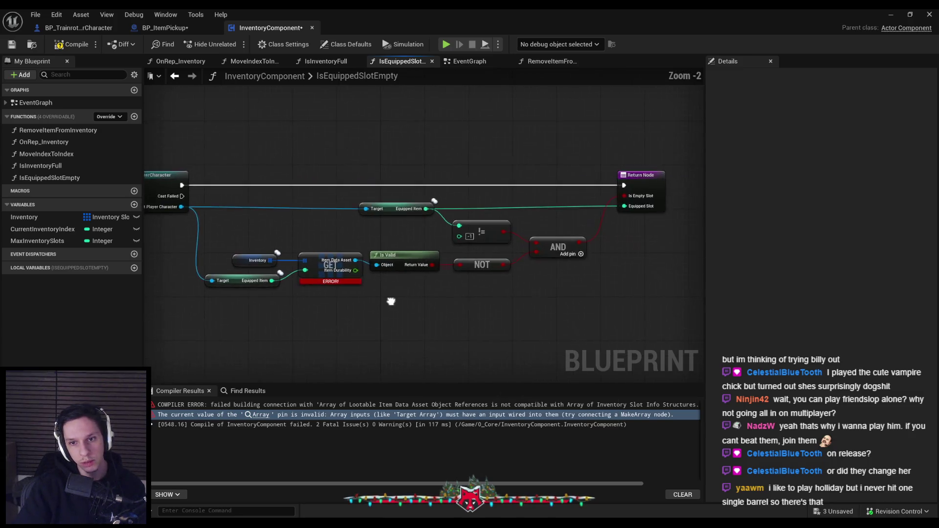
left_click(72, 45)
scroll(304, 228, "down", 1)
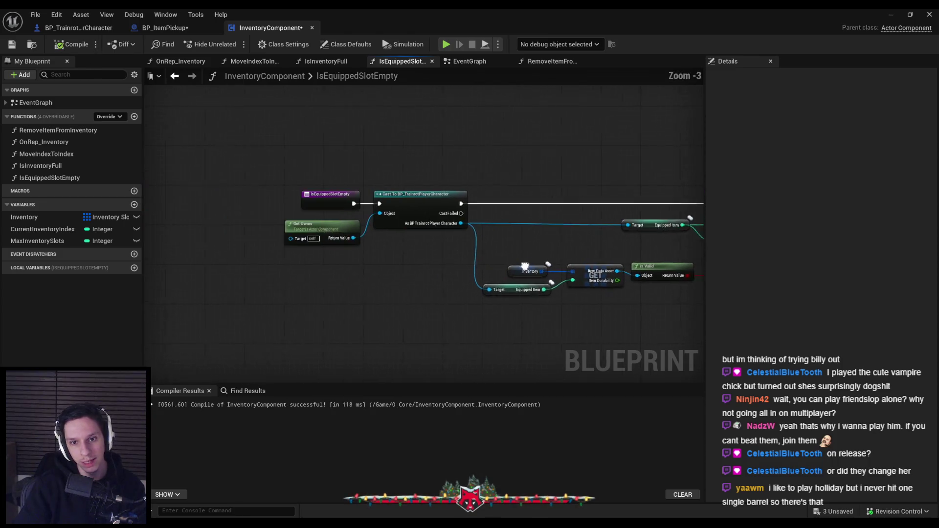
key("ctrl+shift+s")
key("Return")
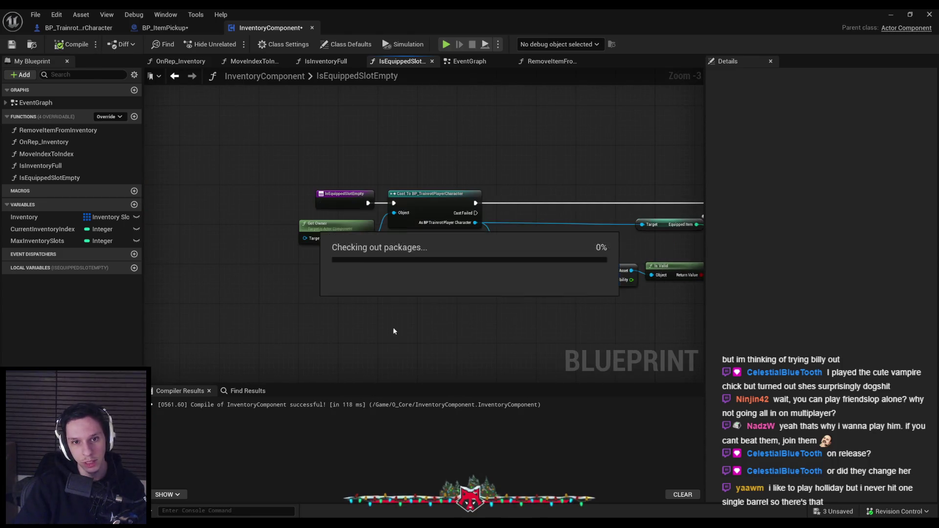
left_click(163, 28)
Compile BP_ItemPickup, locate the Item pin error, and break Item's link to Add Item to Inventory.
left_click(72, 45)
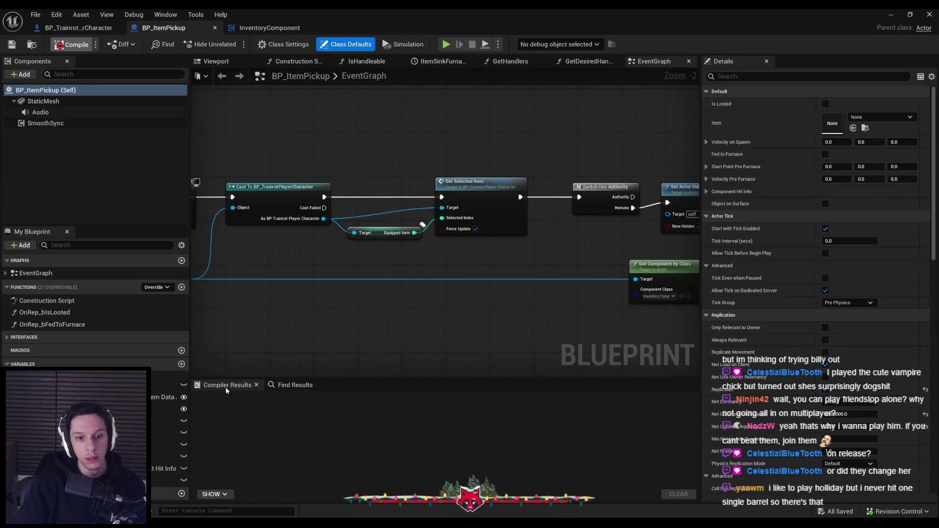
left_click(303, 399)
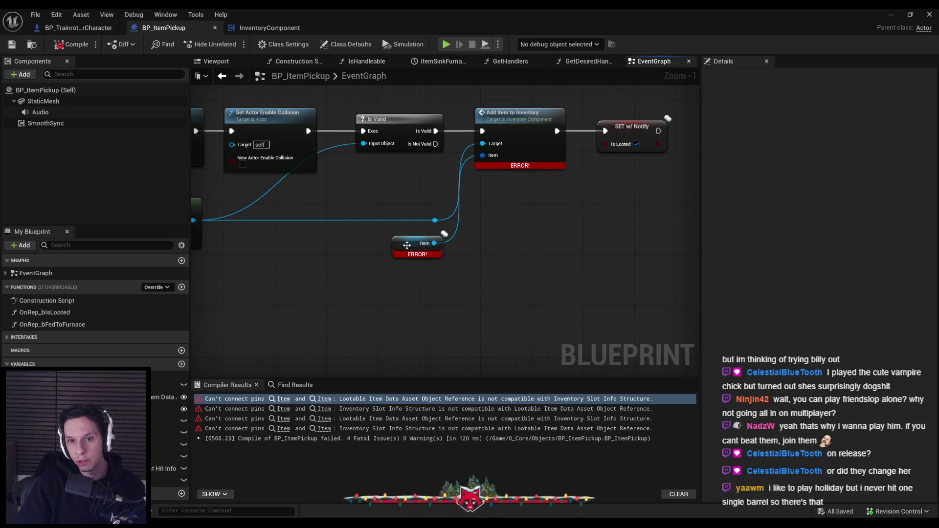
left_click(424, 249)
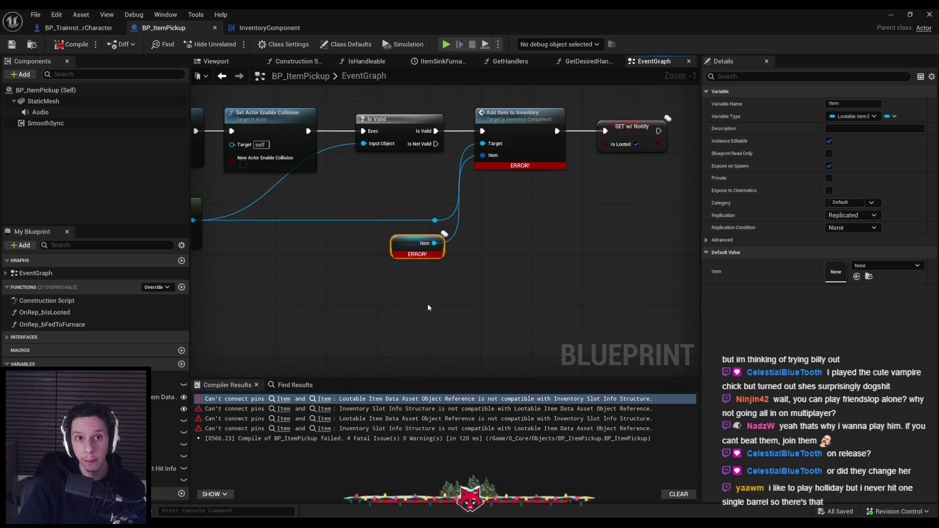
scroll(427, 306, "down", 3)
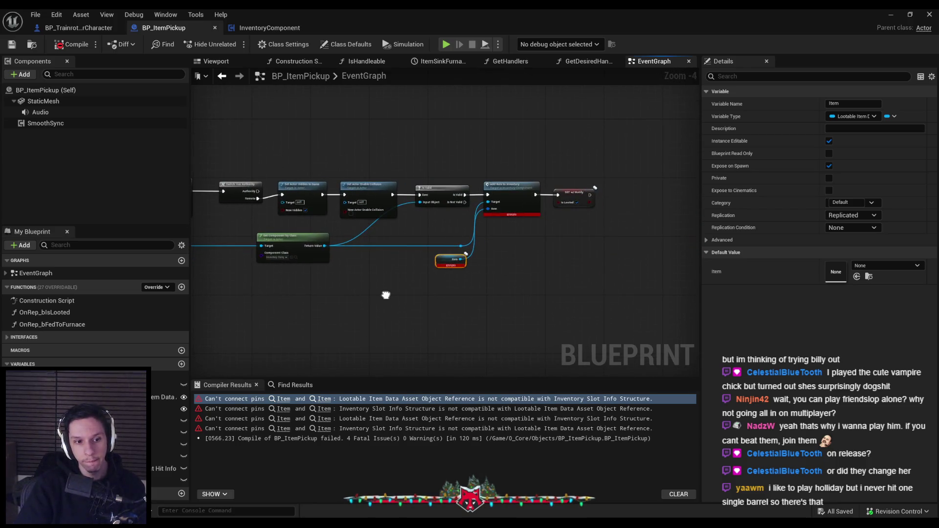
mouse_move(386, 295)
left_mouse_down()
mouse_move(337, 316)
mouse_move(380, 263)
left_mouse_up()
scroll(381, 262, "up", 5)
mouse_move(454, 242)
left_mouse_down()
mouse_move(472, 247)
mouse_move(513, 141)
mouse_move(464, 245)
left_mouse_up()
Split the Item pin, wire Item Data Asset, and promote durability to an exposed, instance-editable 'Durability' variable.
right_click(514, 141)
left_click(533, 179)
mouse_move(510, 157)
left_mouse_down()
mouse_move(499, 248)
mouse_move(465, 278)
left_mouse_up()
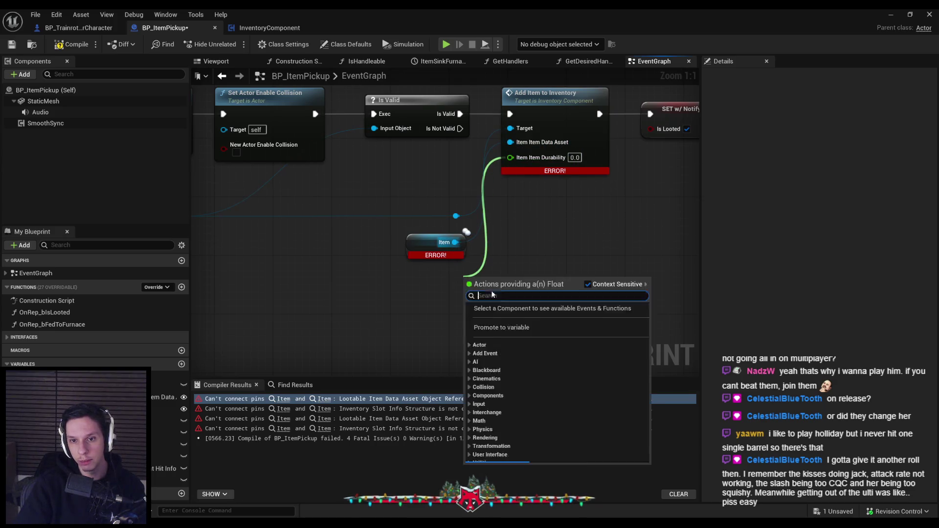
left_click(492, 335)
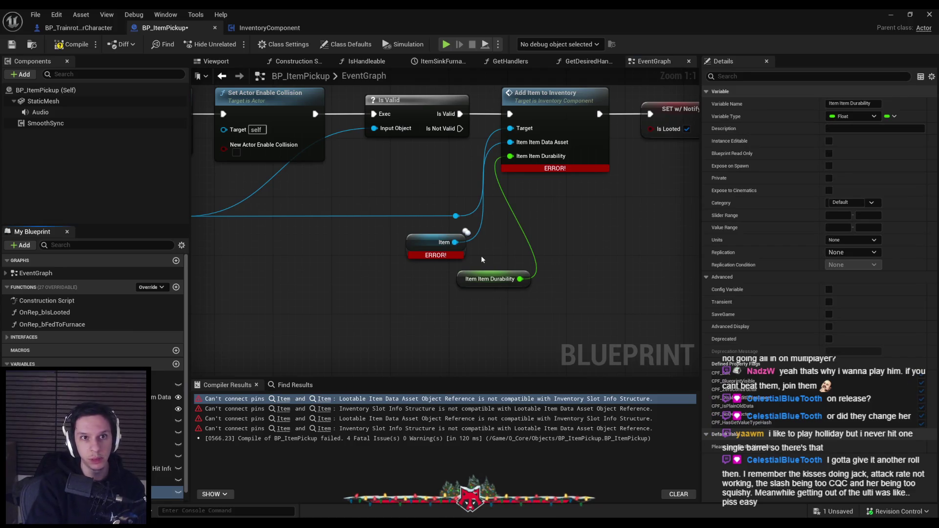
type("Durability")
key("Return")
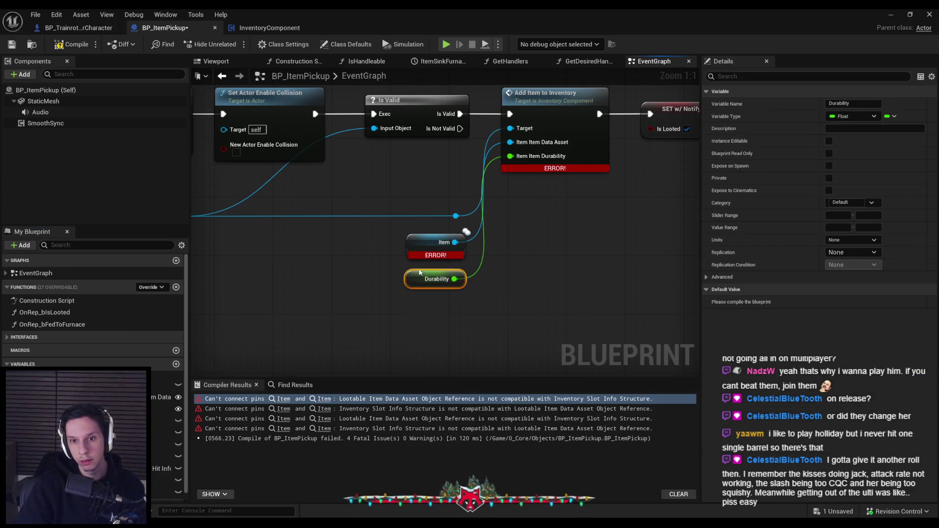
left_click(829, 165)
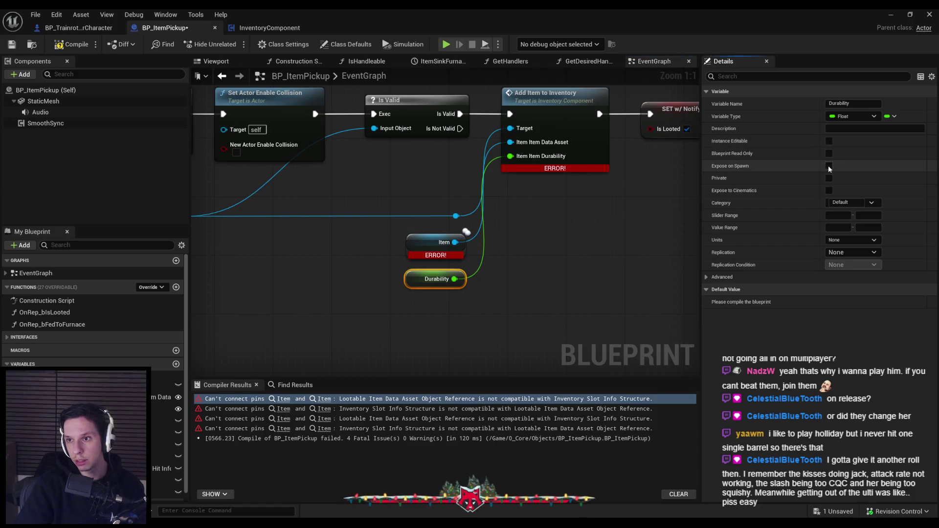
left_click(829, 141)
Recompile, inspect the remaining pin error, and undo back to the Add Item to Inventory nodes.
left_click(71, 44)
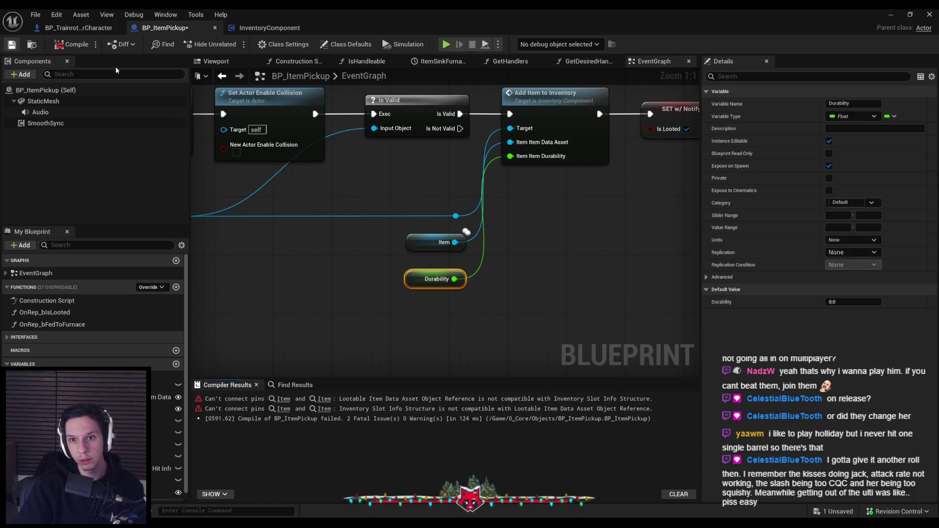
left_click(286, 399)
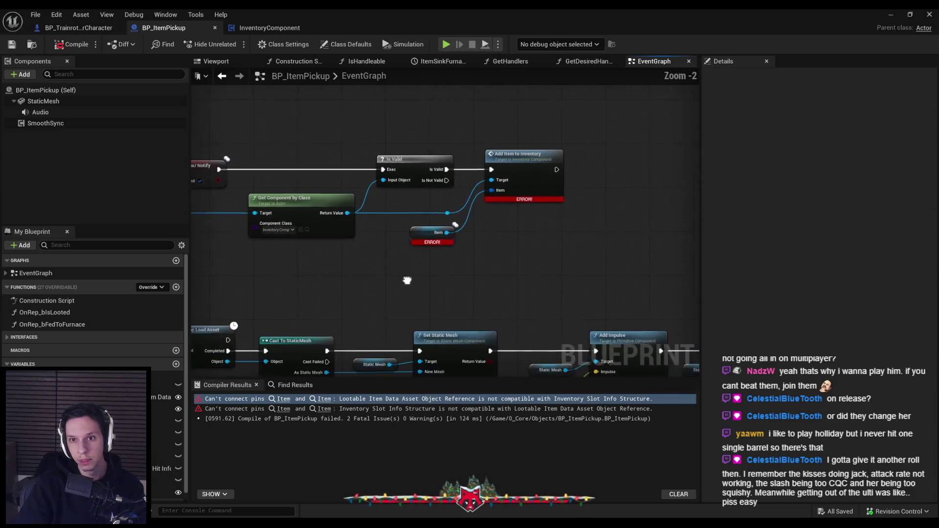
left_click_drag(430, 262, 514, 301)
key("ctrl+z")
key("ctrl+z")
key("ctrl+z")
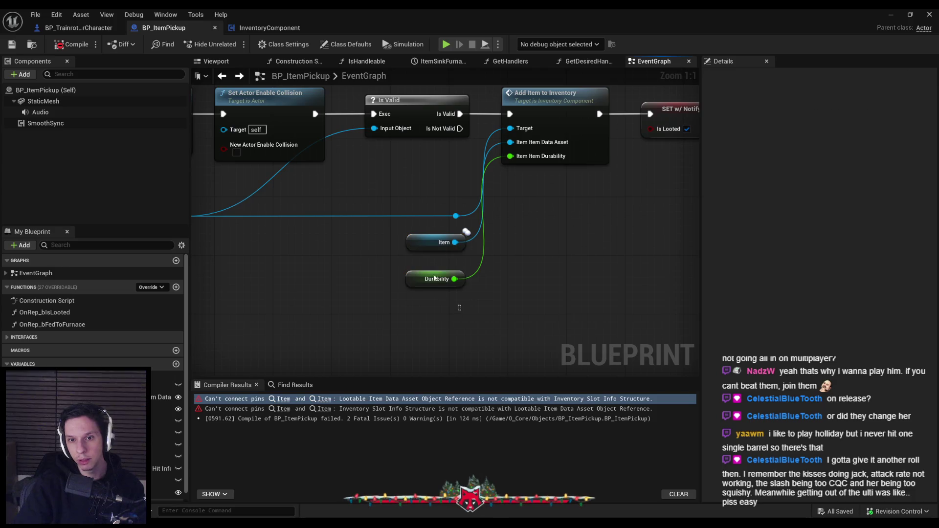
key("ctrl+z")
key("ctrl+z")
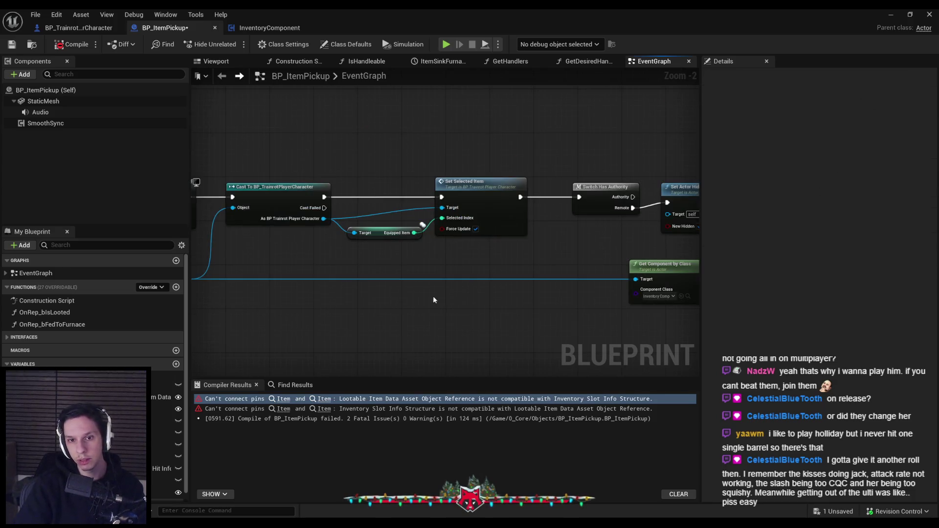
left_click(239, 76)
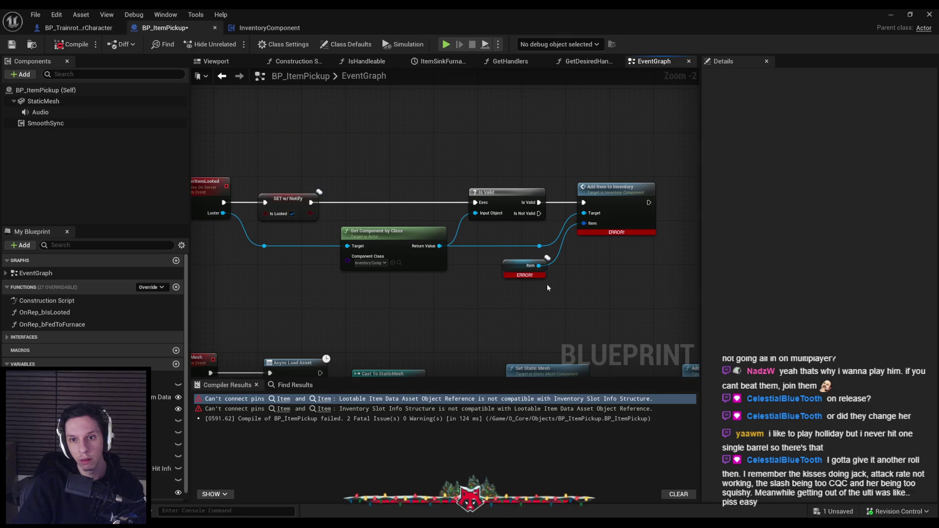
scroll(538, 293, "up", 2)
key("ctrl+z")
key("ctrl+z")
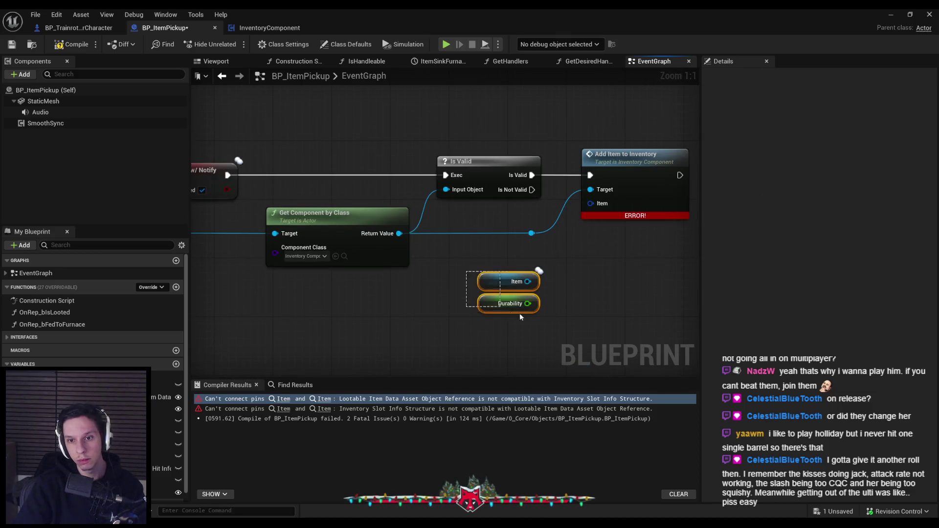
left_click(499, 175)
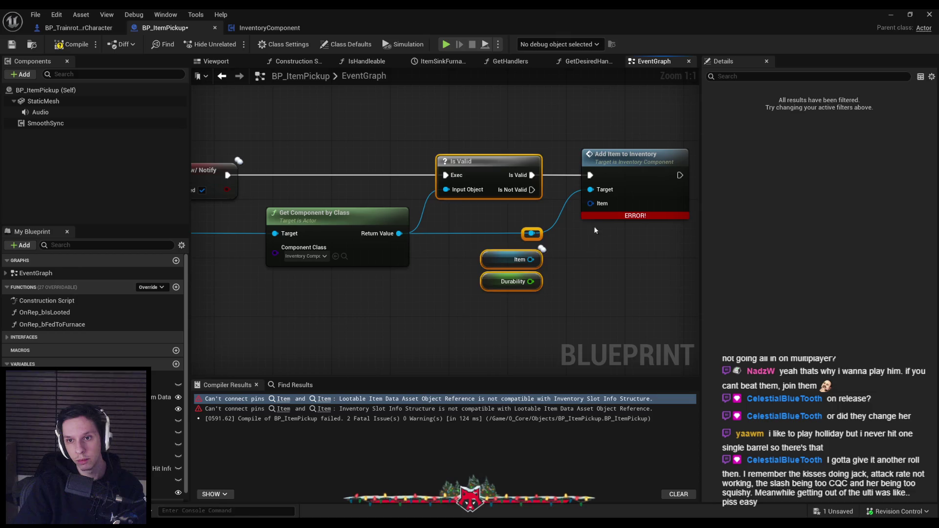
Split the Item pin again, wire Durability into Item Durability, tidy the getters, compile and save.
right_click(596, 204)
left_click(621, 247)
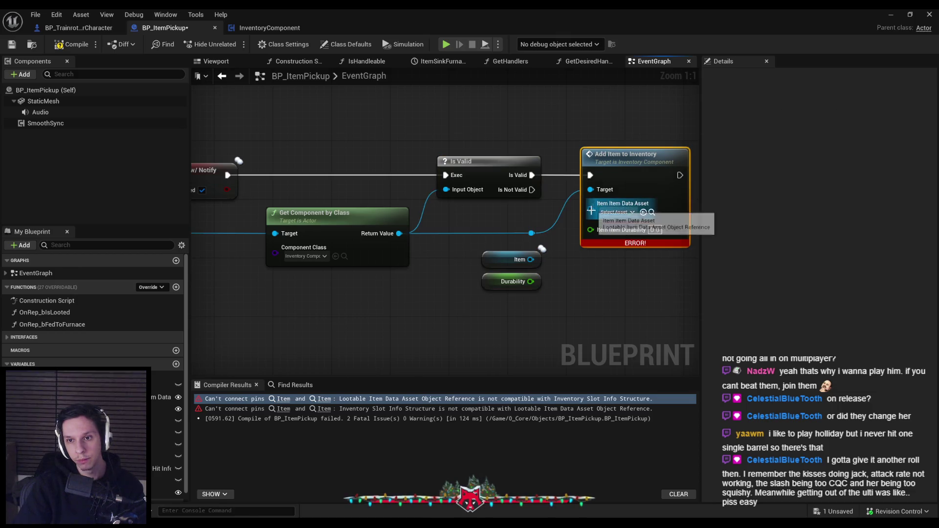
left_click_drag(531, 281, 592, 219)
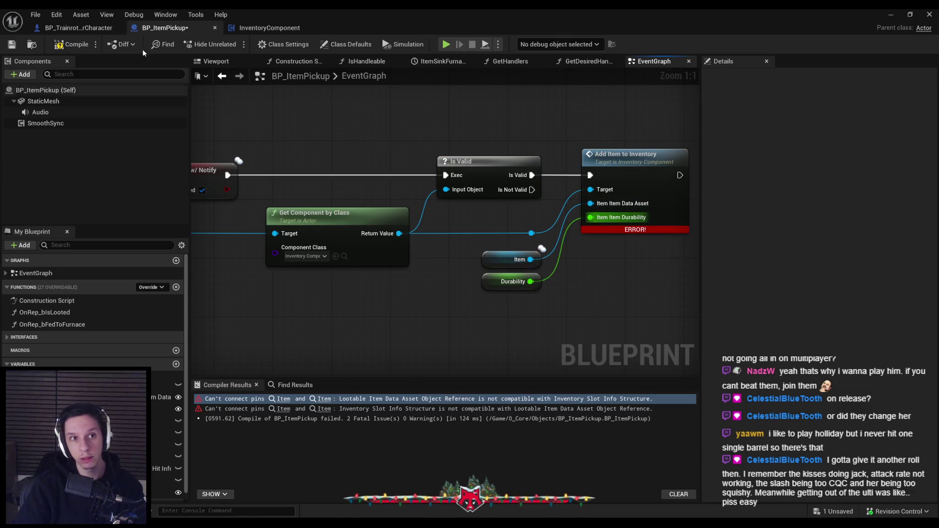
left_click(72, 44)
left_click_drag(513, 306, 477, 242)
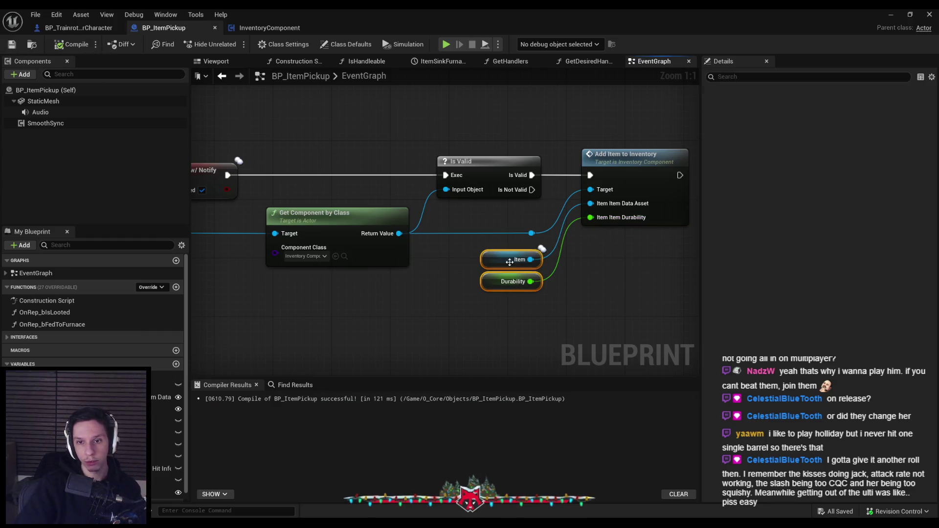
left_click_drag(509, 282, 508, 274)
left_click(509, 307)
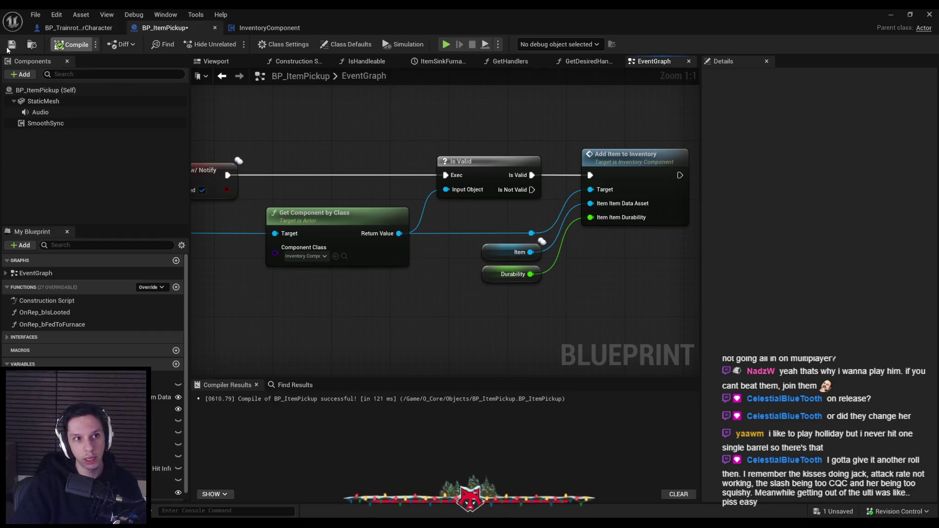
left_click(72, 44)
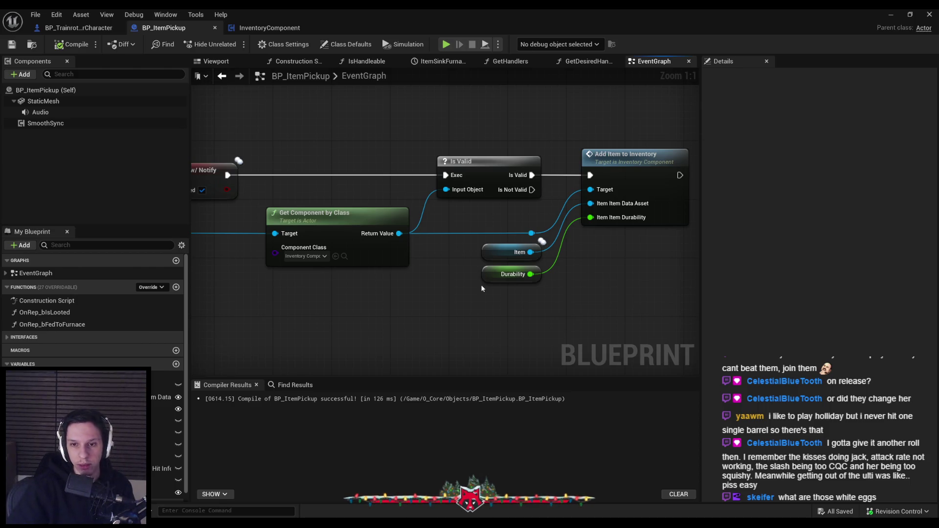
scroll(462, 300, "down", 2)
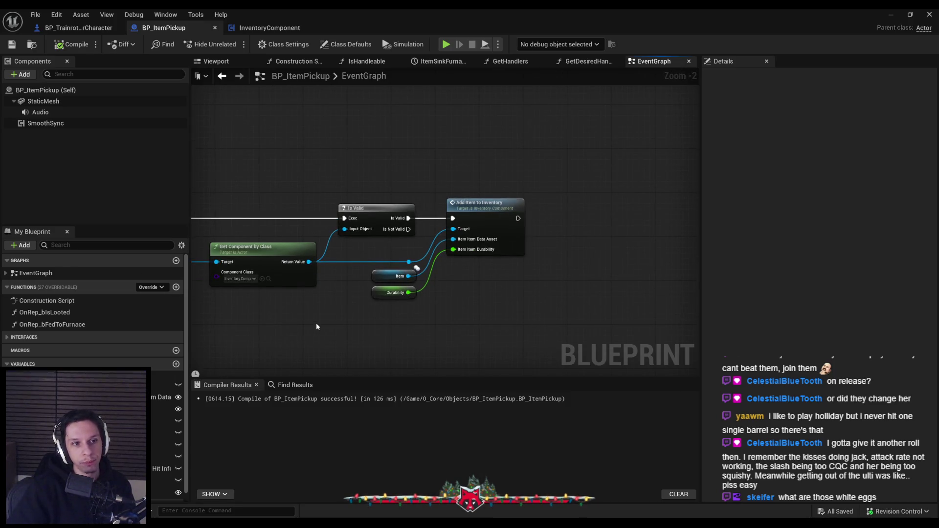
scroll(418, 275, "up", 2)
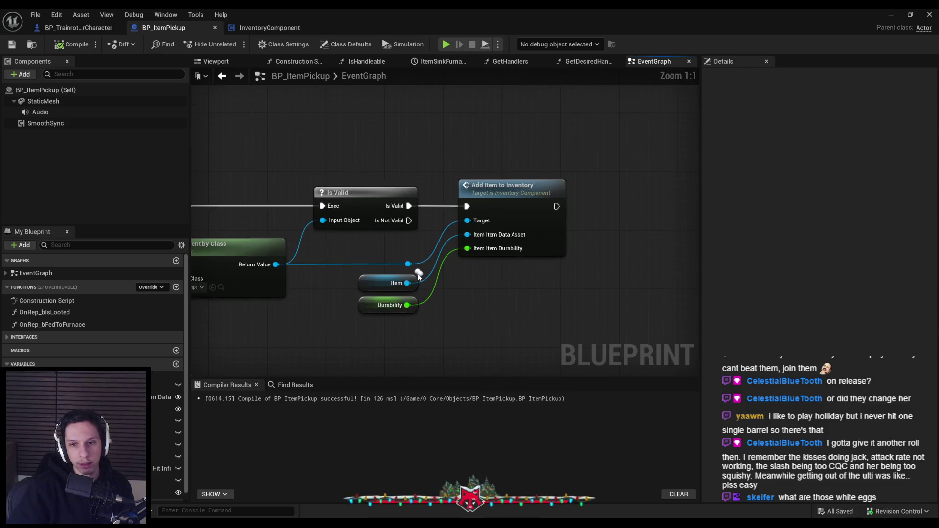
left_click(417, 276)
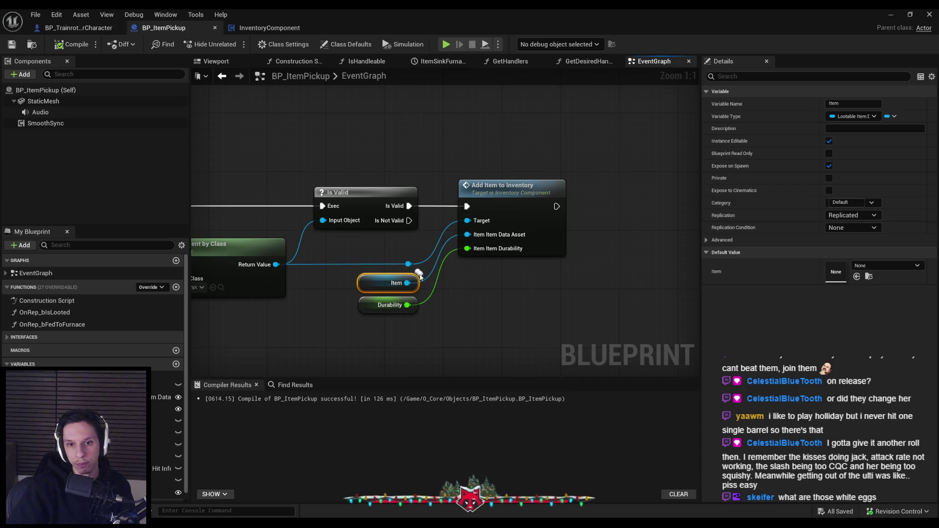
left_click_drag(482, 332, 484, 313)
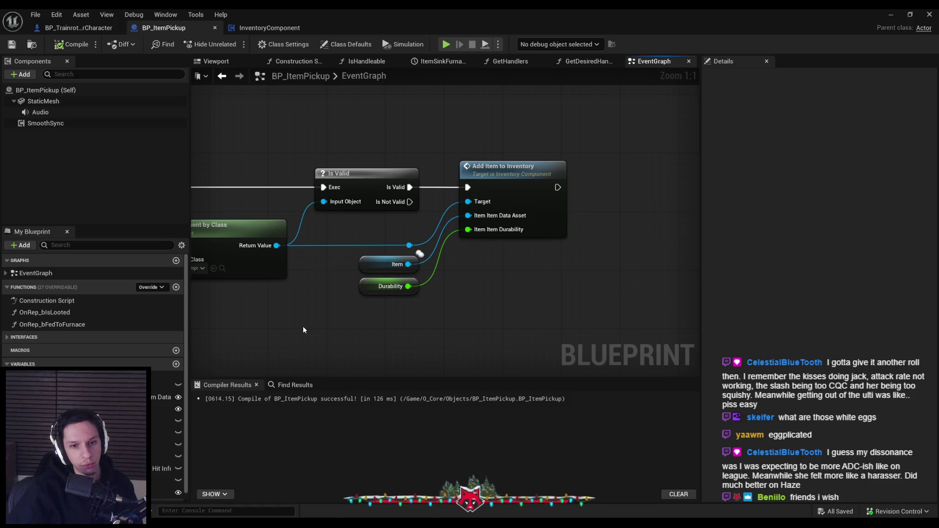
scroll(303, 329, "down", 1)
mouse_move(304, 330)
left_mouse_down()
mouse_move(377, 325)
mouse_move(464, 301)
mouse_move(435, 293)
mouse_move(450, 318)
left_mouse_up()
Nudge Get Component by Class and the Item and Durability getters up to align, then recompile.
scroll(464, 301, "down", 1)
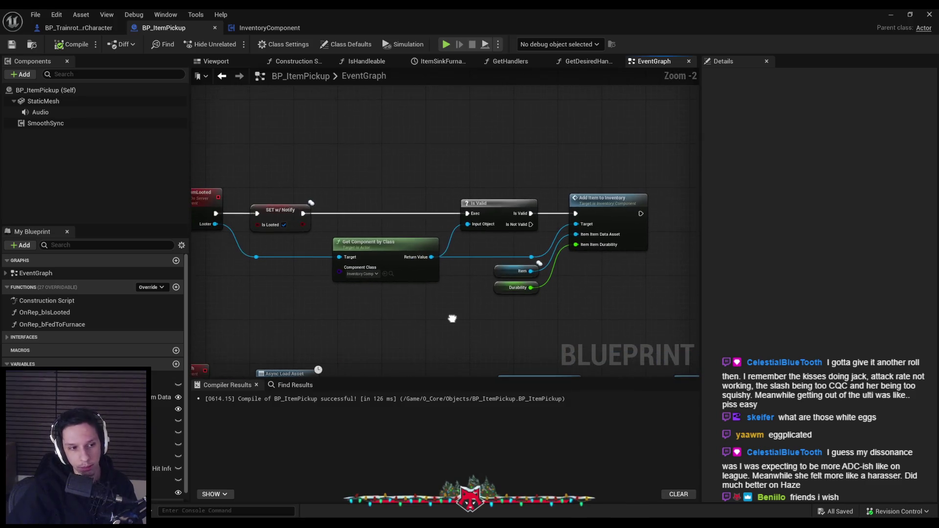
scroll(451, 318, "up", 1)
scroll(452, 322, "down", 1)
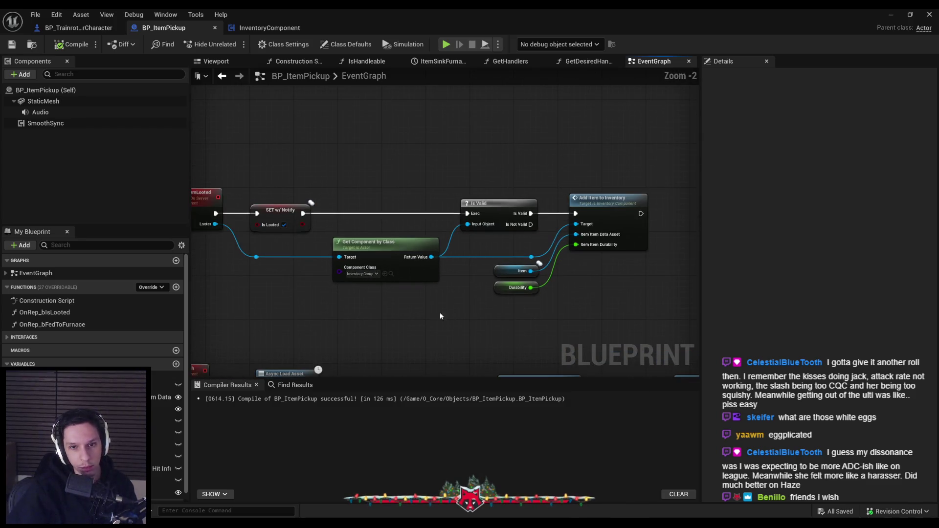
scroll(334, 288, "up", 1)
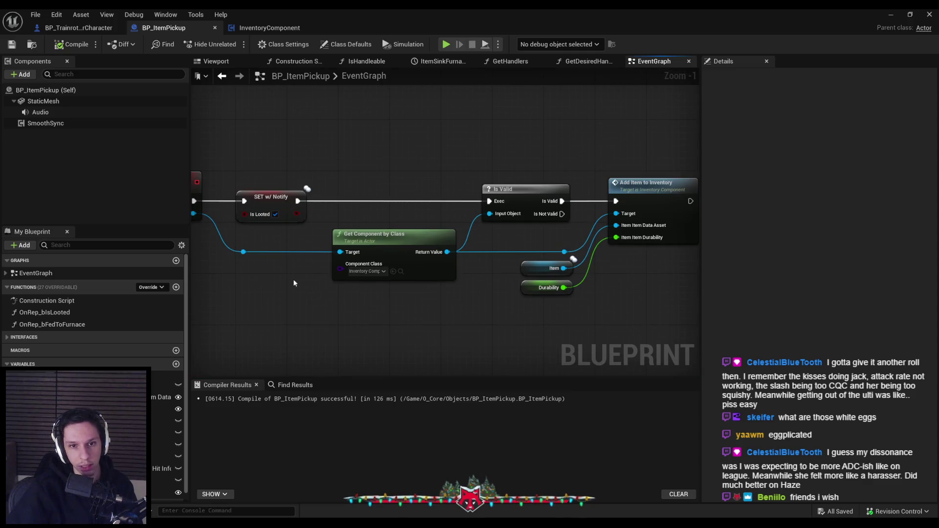
left_click_drag(237, 239, 506, 246)
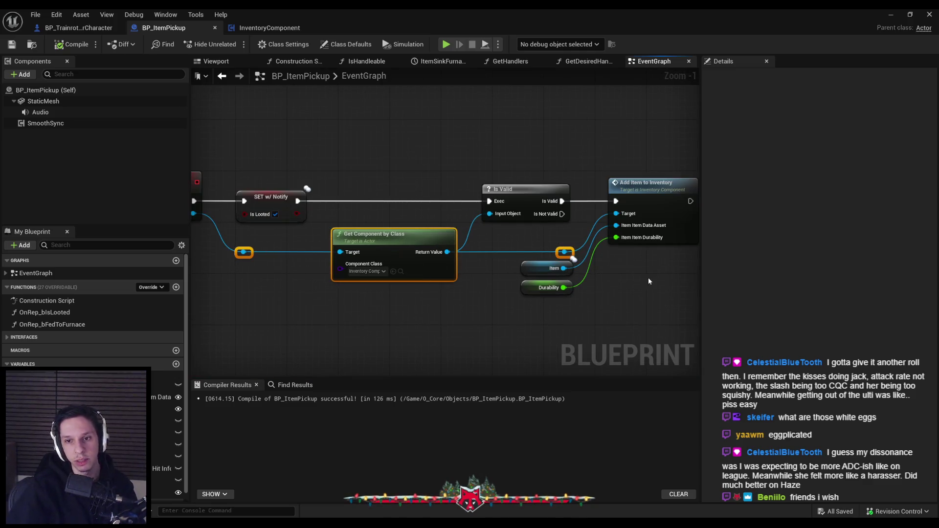
key("q")
left_click_drag(608, 315, 538, 266)
key("q")
left_click(598, 321)
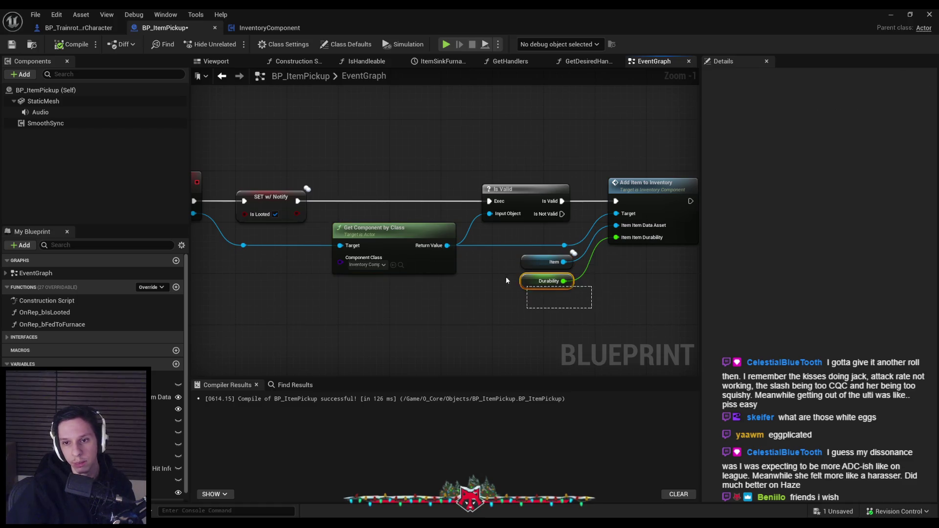
left_click(72, 44)
left_click_drag(462, 303, 331, 277)
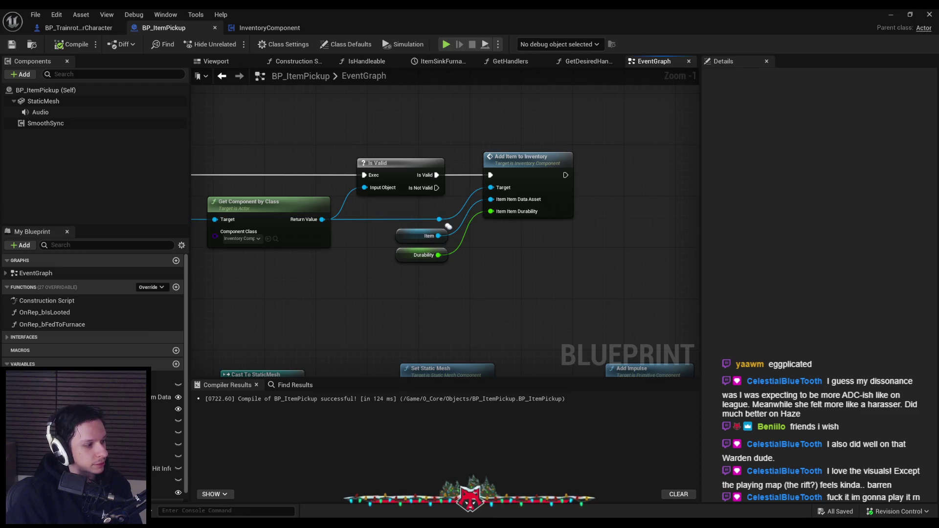
key("alt+Tab")
double_click(503, 148)
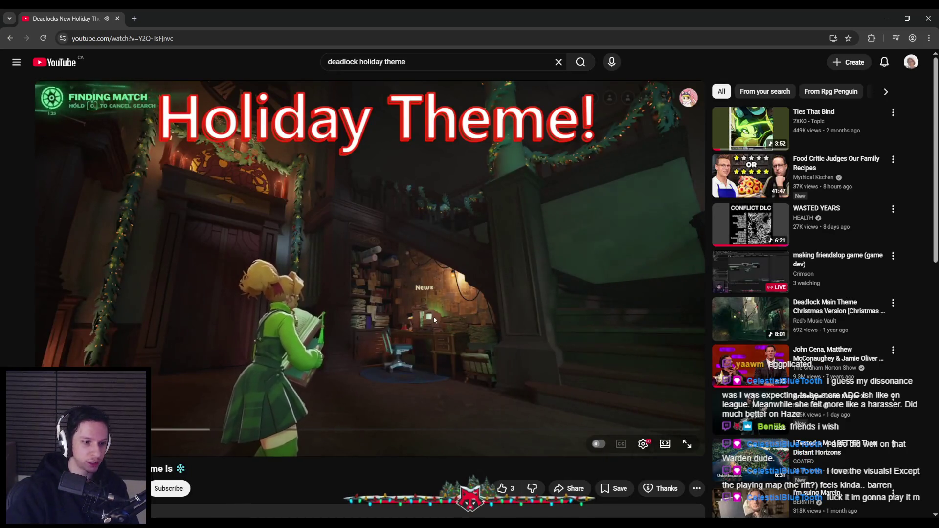
left_click(425, 329)
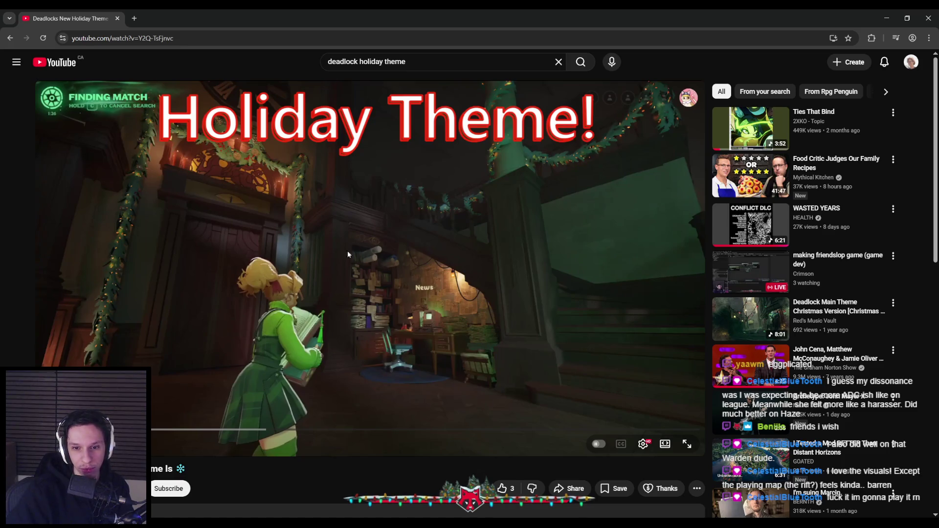
double_click(468, 331)
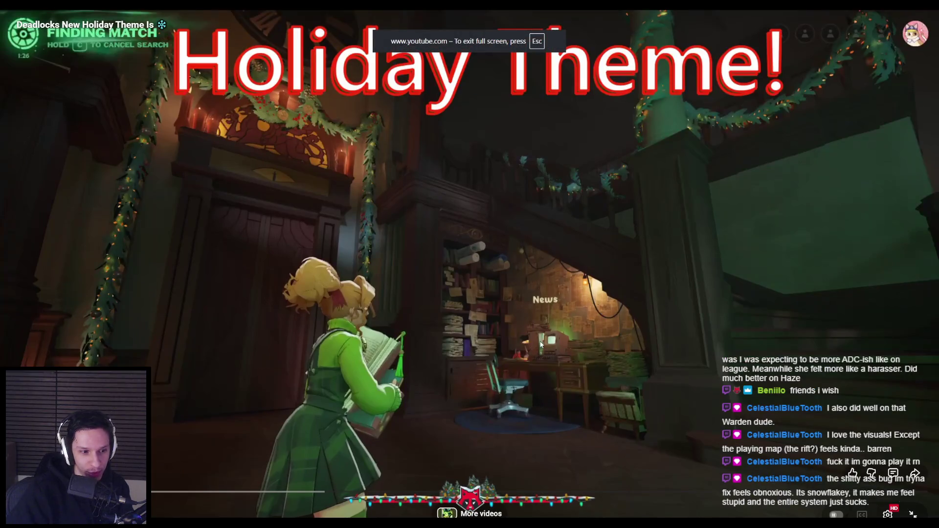
key("space")
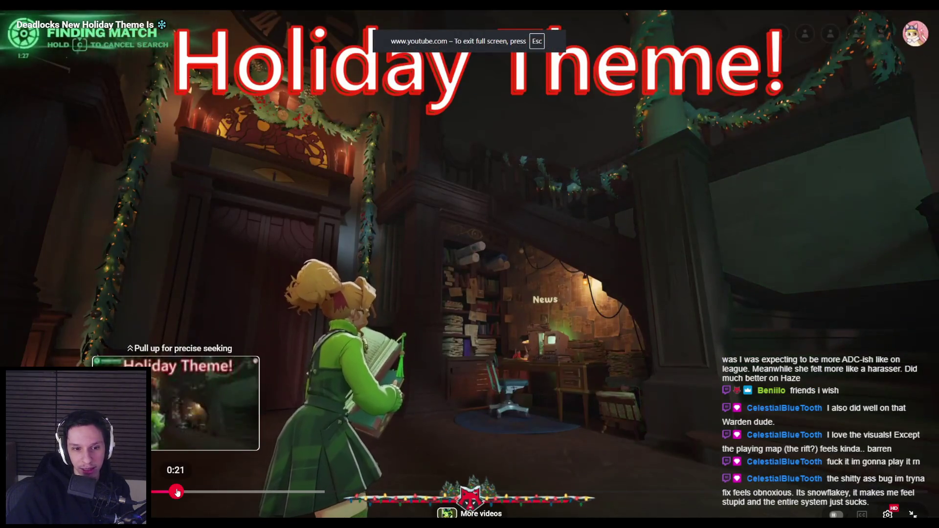
left_click(229, 492)
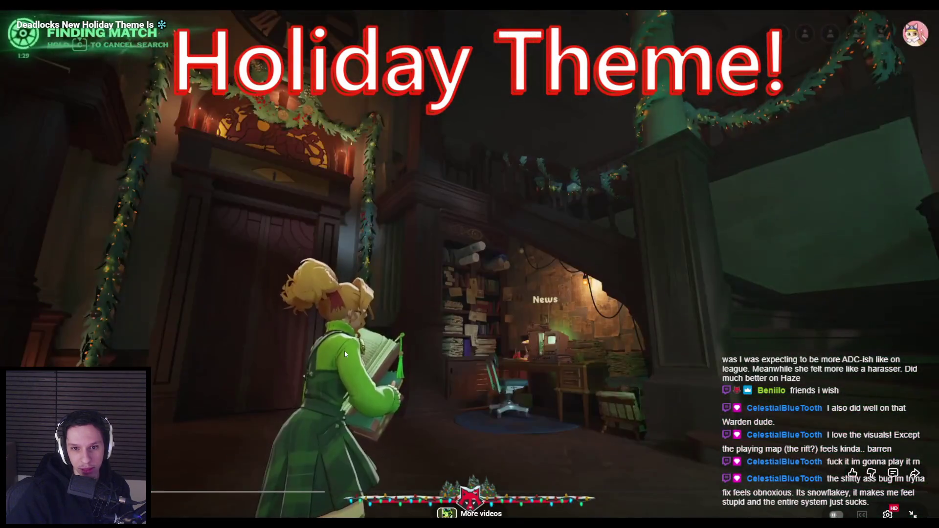
double_click(344, 350)
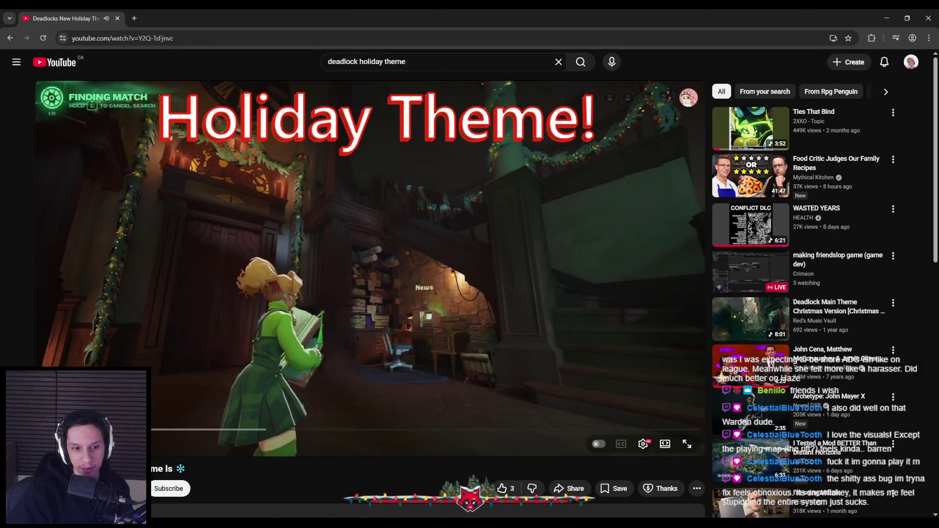
left_click(886, 18)
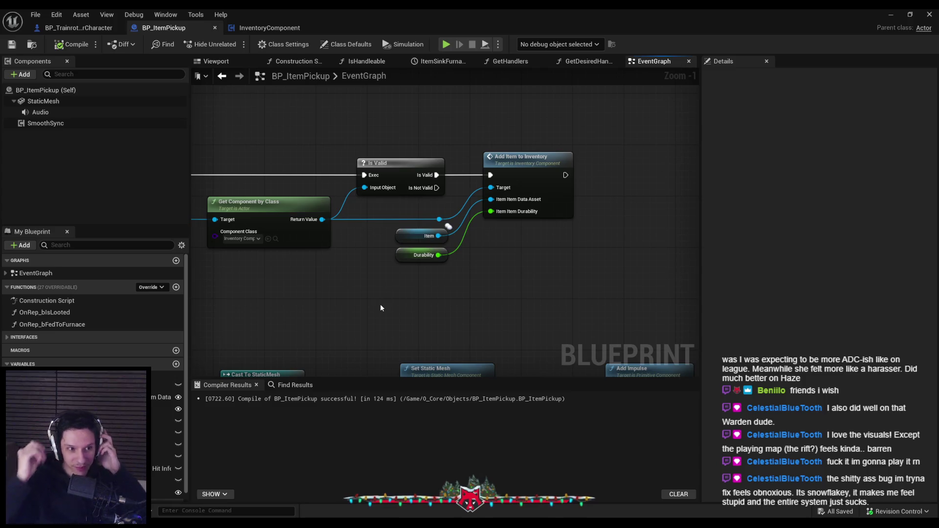
Compile BP_TrainrotPlayerCharacter and jump to the node with the pin connection error.
mouse_move(381, 308)
left_mouse_down()
mouse_move(435, 297)
mouse_move(450, 324)
mouse_move(432, 324)
left_mouse_up()
scroll(433, 292, "down", 1)
scroll(432, 324, "down", 1)
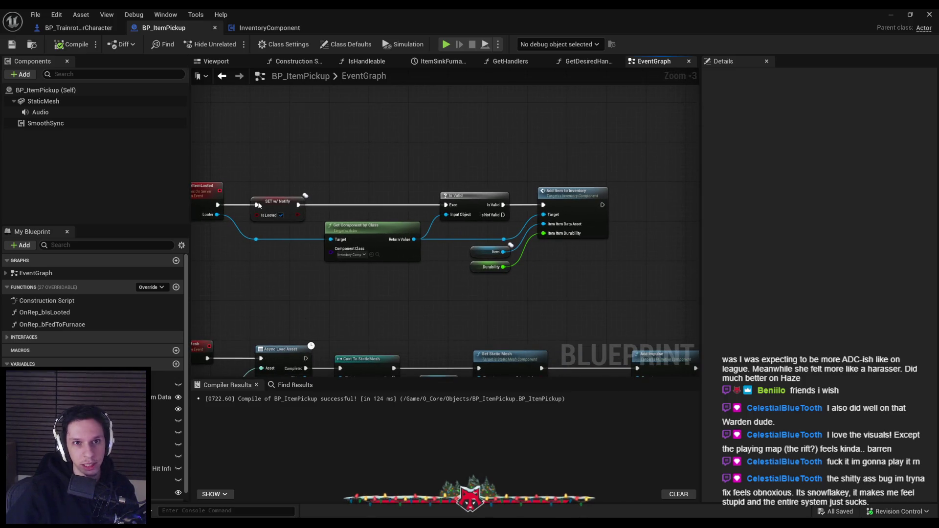
left_click(72, 29)
left_click(62, 45)
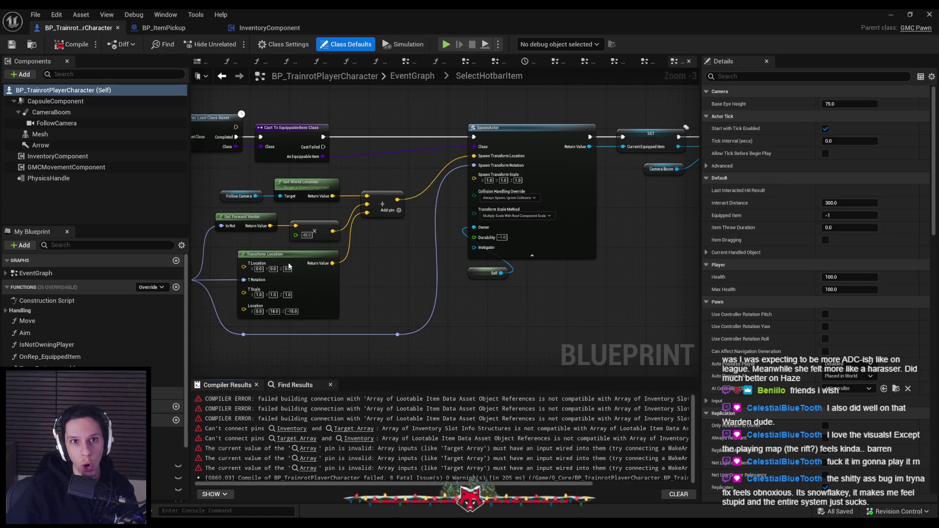
left_click(164, 28)
left_click(88, 28)
left_click(292, 429)
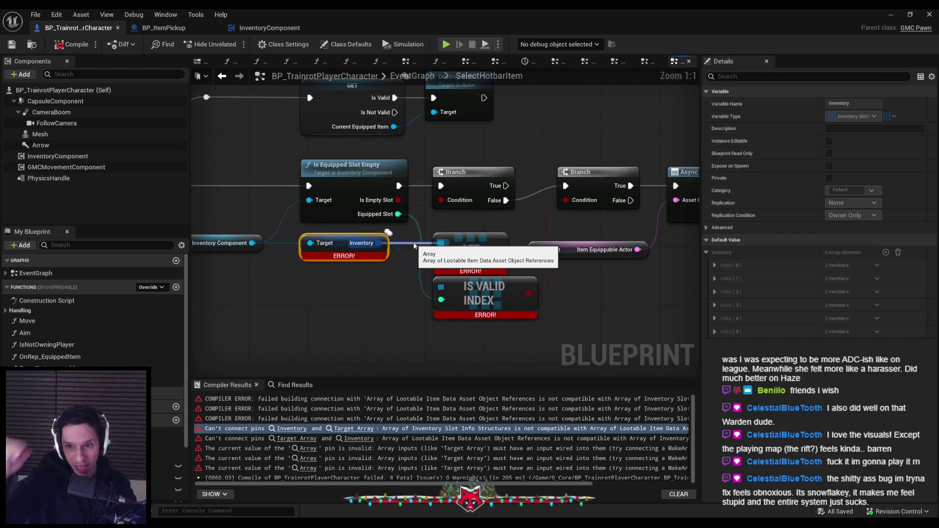
Reconnect GET to the Inventory array, split its output, and wire Item Data Asset to Target.
left_click(392, 285)
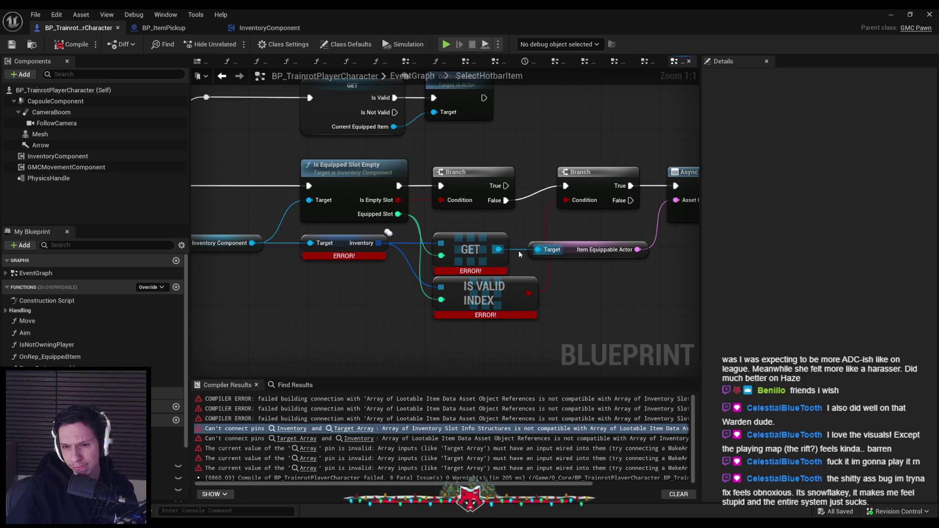
left_click(430, 245, "alt")
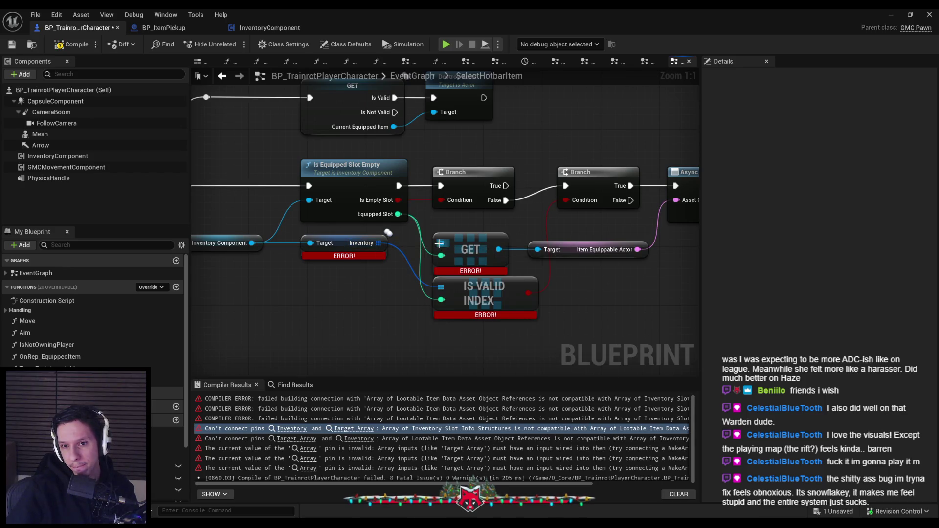
left_click(499, 249, "alt")
left_click_drag(440, 243, 379, 243)
right_click(499, 249)
left_click(518, 289)
left_click_drag(508, 242, 538, 249)
Reconnect Inventory to IS VALID INDEX's array input and recompile with F7.
right_click(441, 287)
left_click(469, 337)
mouse_move(379, 243)
left_mouse_down()
mouse_move(448, 280)
mouse_move(441, 287)
left_mouse_up()
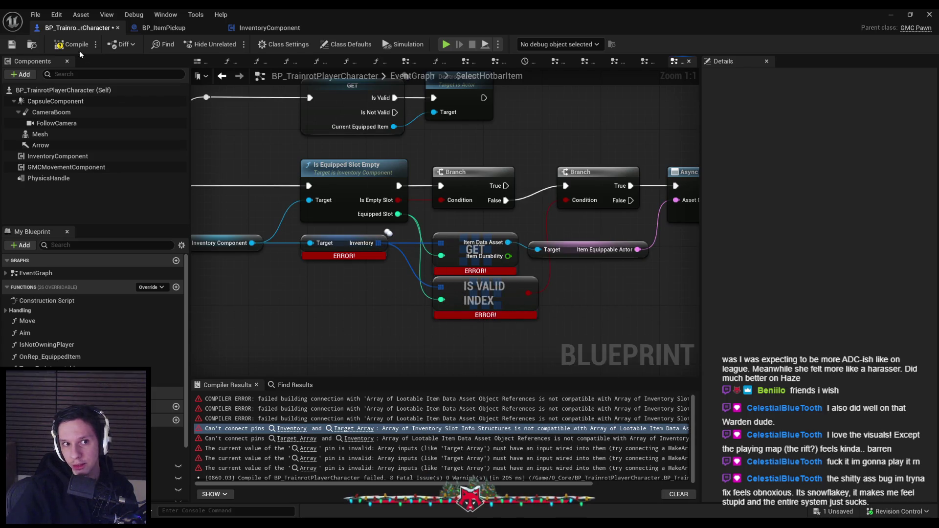
key("F7")
Split the first erroring GET's output and wire Item Data Asset into Is Valid's Object input.
left_click_drag(578, 484, 668, 485)
left_click(670, 399)
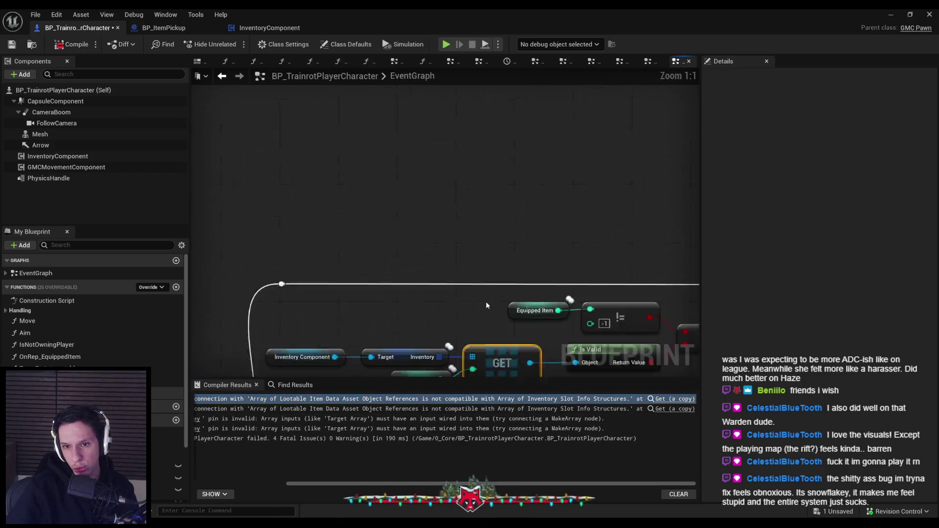
scroll(425, 284, "up", 1)
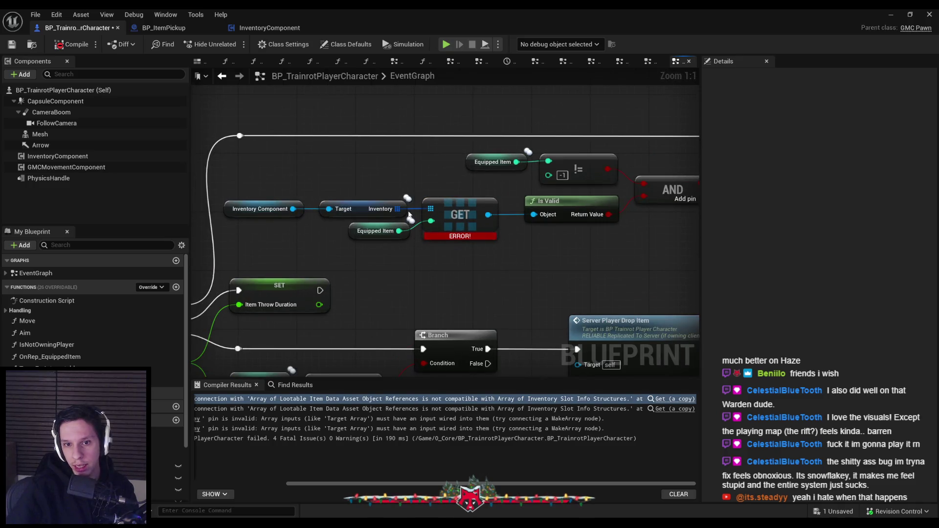
left_click_drag(488, 214, 507, 214)
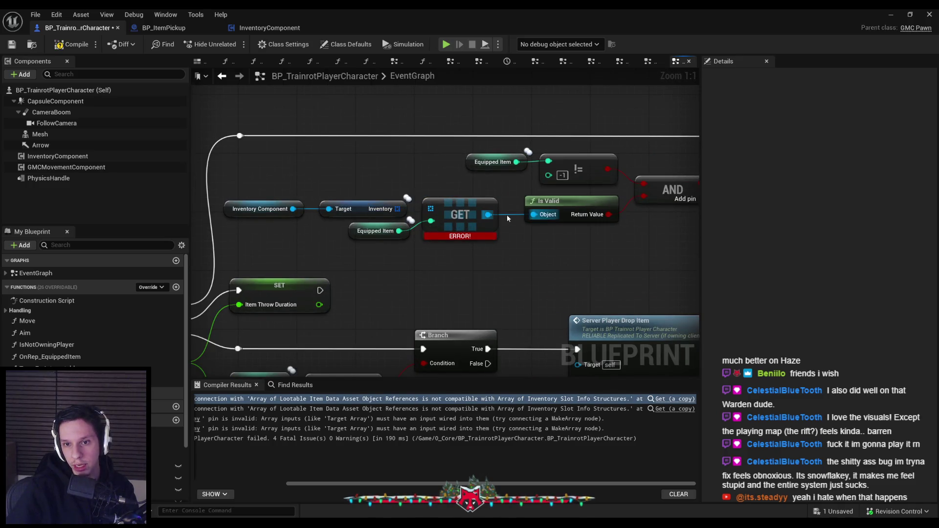
left_click(497, 219)
right_click(498, 219)
left_click(525, 254)
left_click_drag(498, 209, 529, 235)
Split the second GET's output and wire Item Data Asset to Mesh Scale Target and the reroute.
left_click(650, 409)
scroll(539, 271, "down", 1)
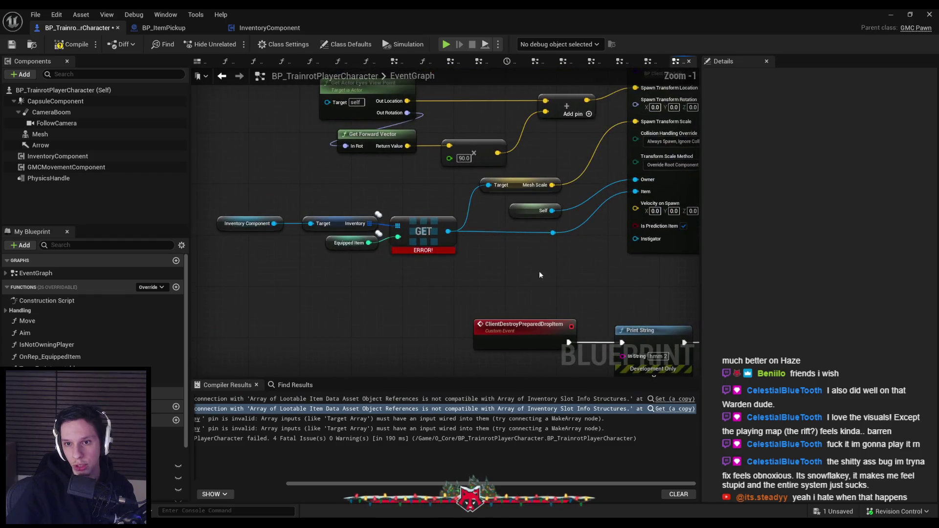
scroll(539, 266, "up", 1)
scroll(509, 265, "down", 2)
mouse_move(510, 265)
left_mouse_down()
mouse_move(381, 304)
mouse_move(486, 300)
mouse_move(470, 318)
left_mouse_up()
scroll(382, 304, "up", 1)
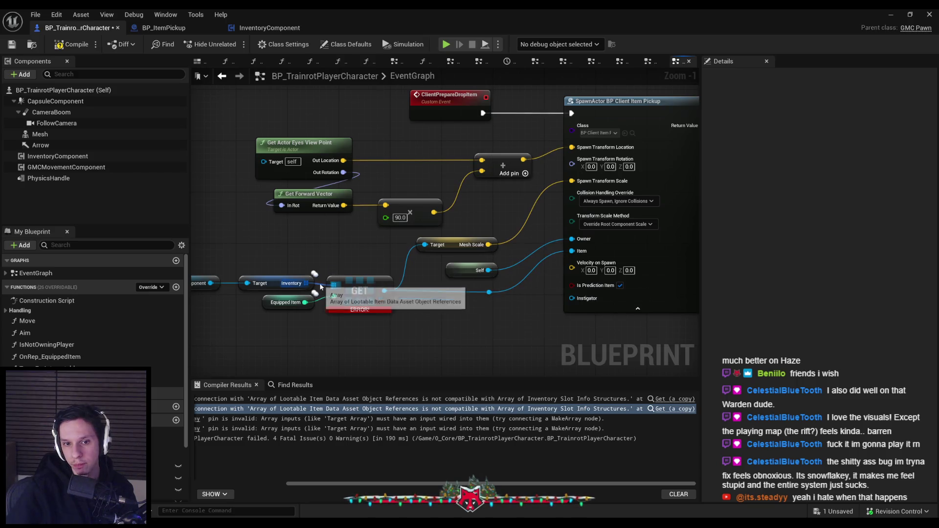
right_click(401, 266)
left_click(409, 295)
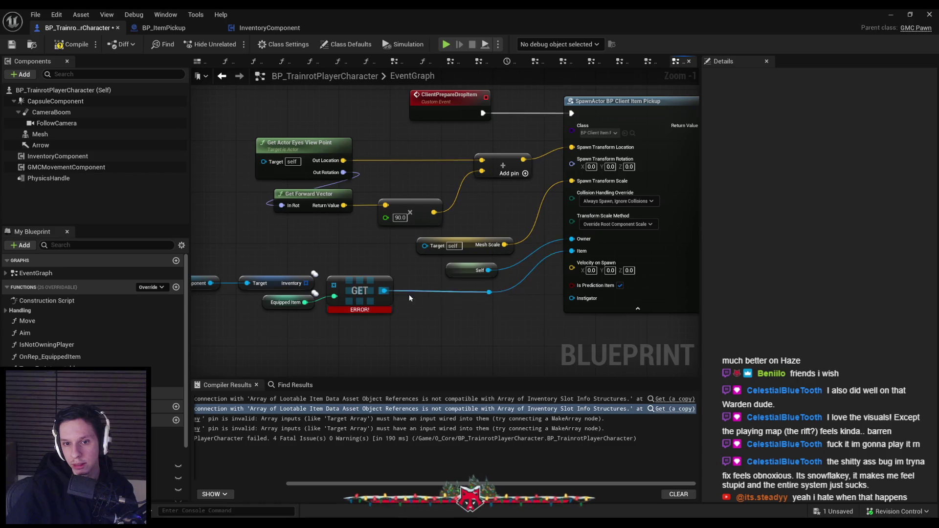
right_click(384, 291)
left_click_drag(330, 285, 306, 284)
right_click(394, 291)
left_click(429, 329)
mouse_move(399, 284)
left_mouse_down()
mouse_move(489, 292)
mouse_move(425, 245)
left_mouse_up()
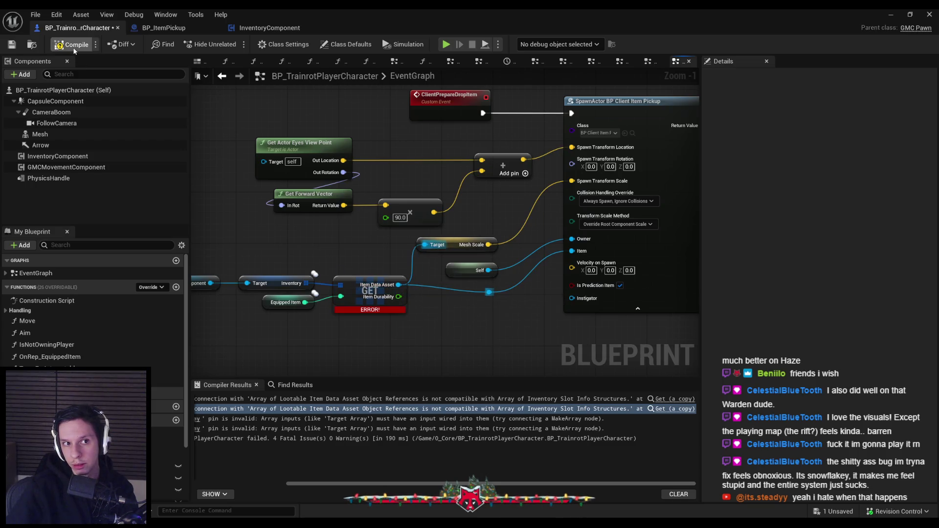
Compile with asset checkout, straighten the Inventory, GET and reroute nodes, and recompile.
left_click(12, 44)
left_click(479, 371)
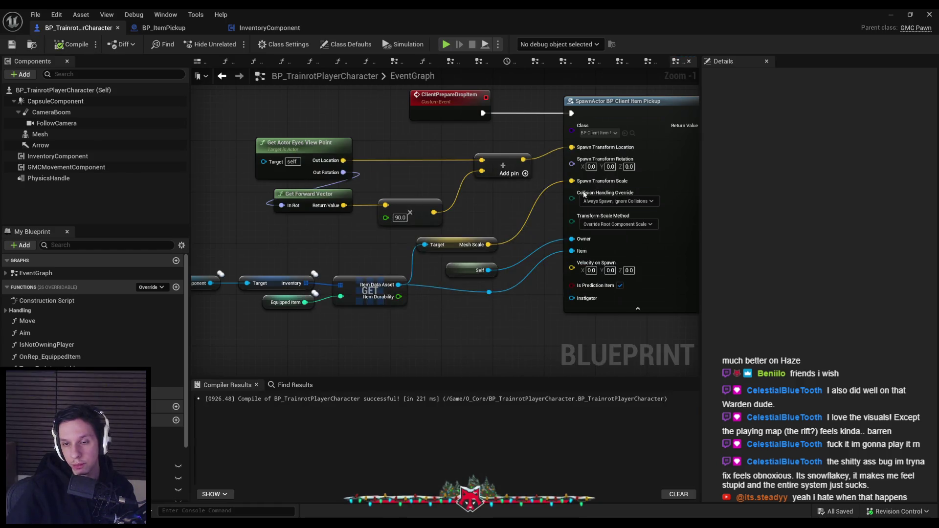
scroll(494, 317, "down", 1)
scroll(494, 316, "down", 1)
left_click_drag(505, 306, 473, 287)
left_click_drag(425, 323, 261, 274)
key("q")
left_click(487, 309)
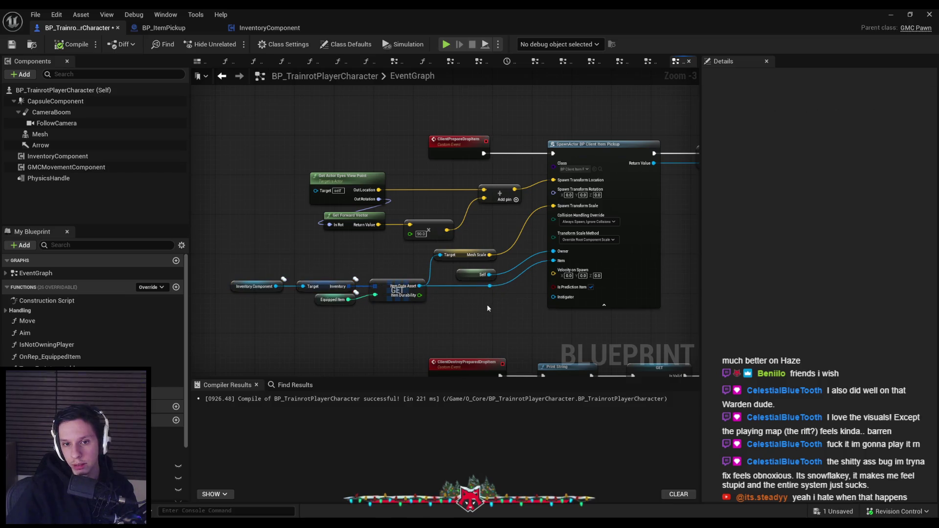
left_click_drag(350, 296, 351, 301)
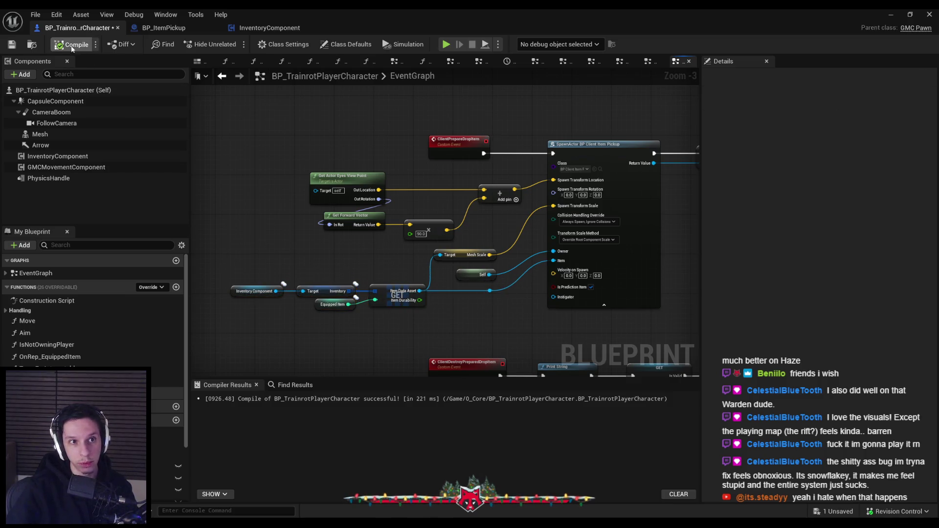
left_click(11, 44)
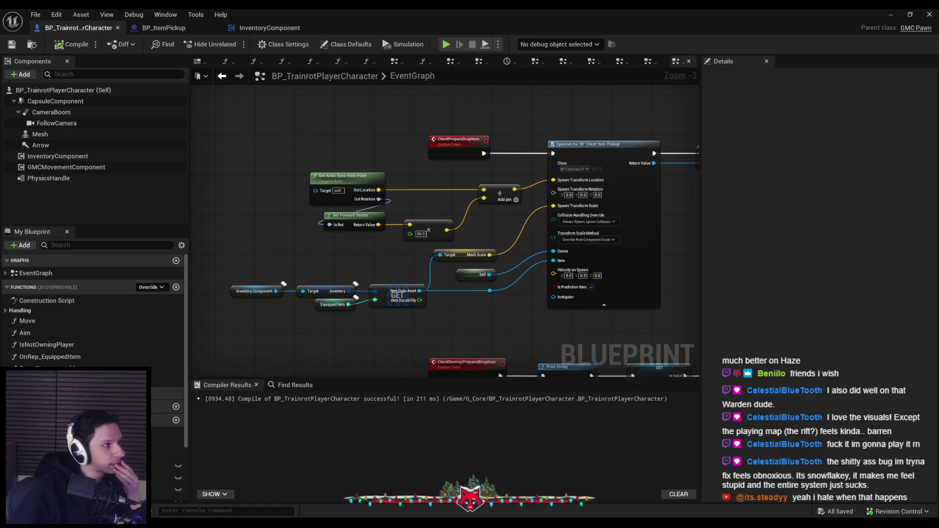
Jump from Find in Blueprints to the PlayerController's Get Inventory reference and inspect its loop.
left_click_drag(226, 132, 520, 101)
left_click(489, 155)
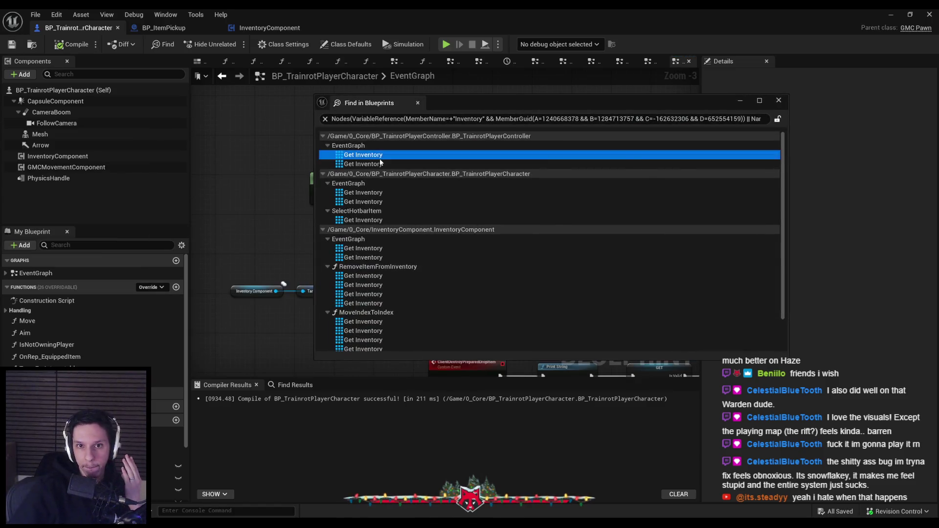
key("F7")
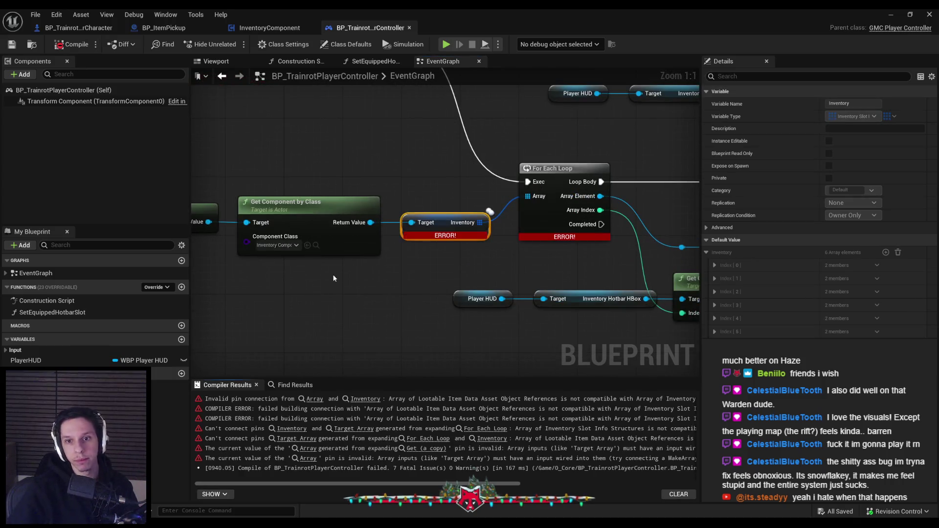
mouse_move(458, 268)
left_mouse_down()
mouse_move(361, 264)
mouse_move(475, 263)
mouse_move(370, 278)
mouse_move(527, 294)
mouse_move(518, 292)
mouse_move(541, 243)
left_mouse_up()
scroll(527, 294, "down", 1)
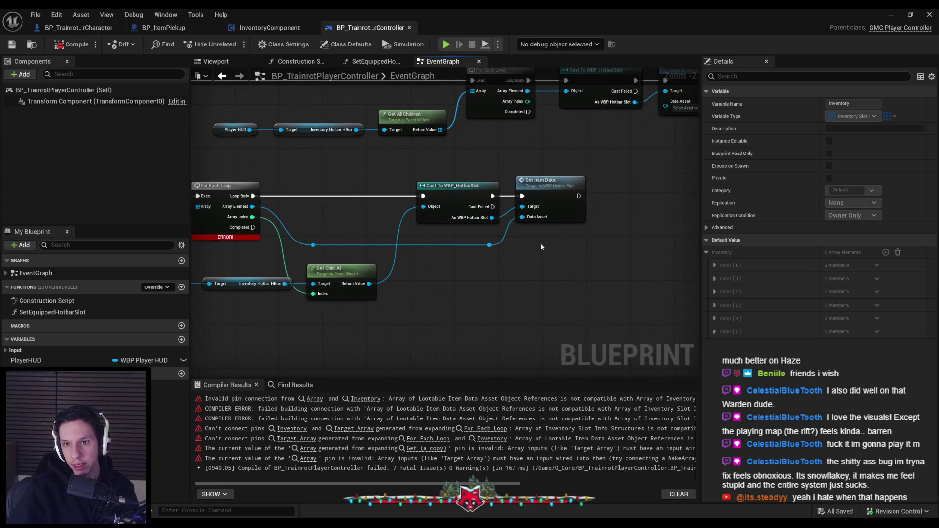
left_click(541, 243)
Review WBP_HotbarSlot's SetItemData event, then return to the controller's Cast and Set Item Data nodes.
double_click(544, 203)
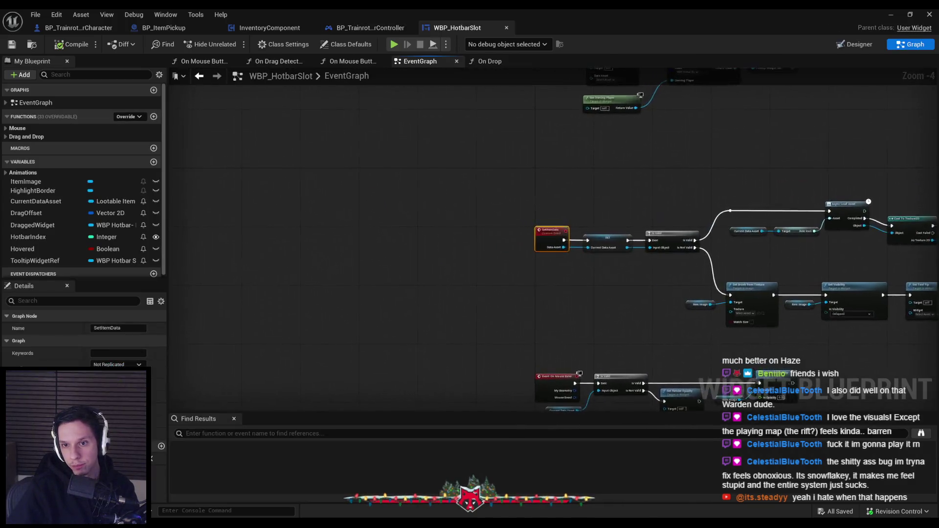
scroll(363, 227, "down", 3)
mouse_move(363, 228)
left_mouse_down()
mouse_move(201, 251)
mouse_move(377, 272)
mouse_move(369, 272)
left_mouse_up()
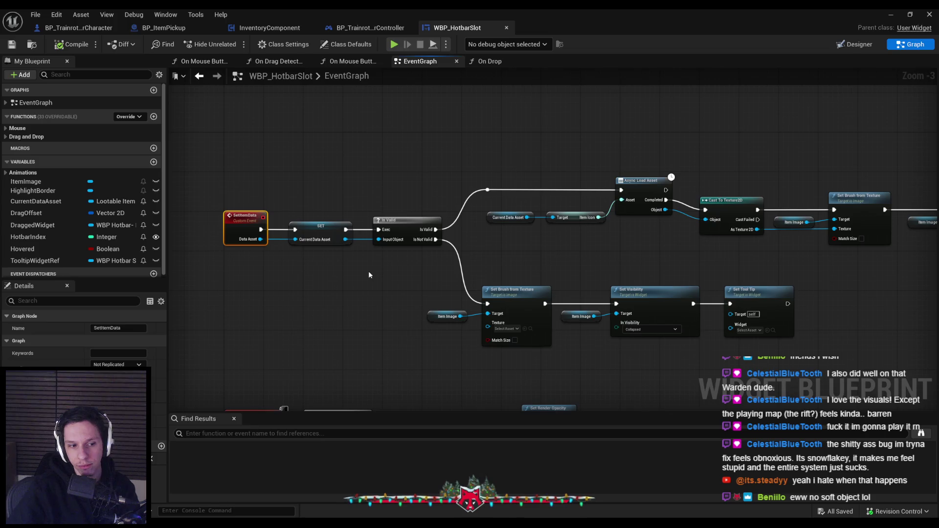
left_click(374, 29)
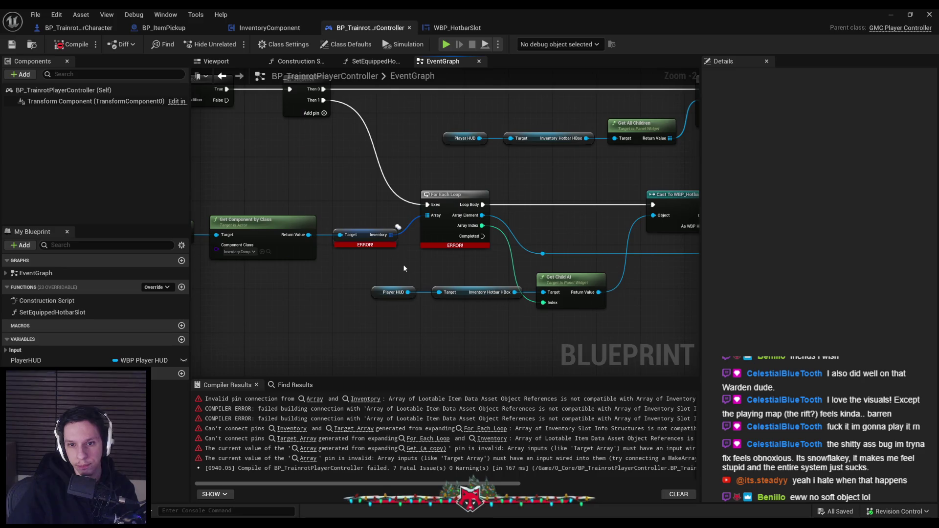
left_click_drag(403, 268, 252, 281)
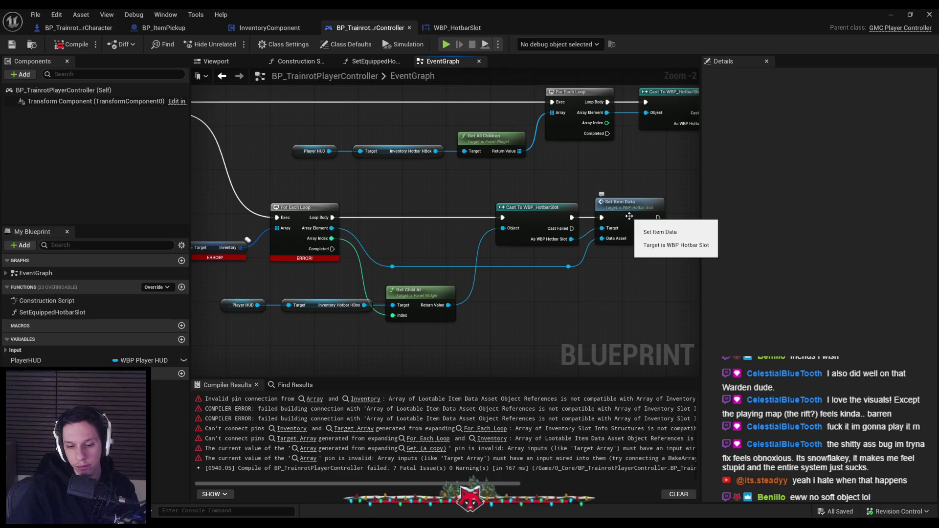
mouse_move(223, 525)
left_click(257, 486)
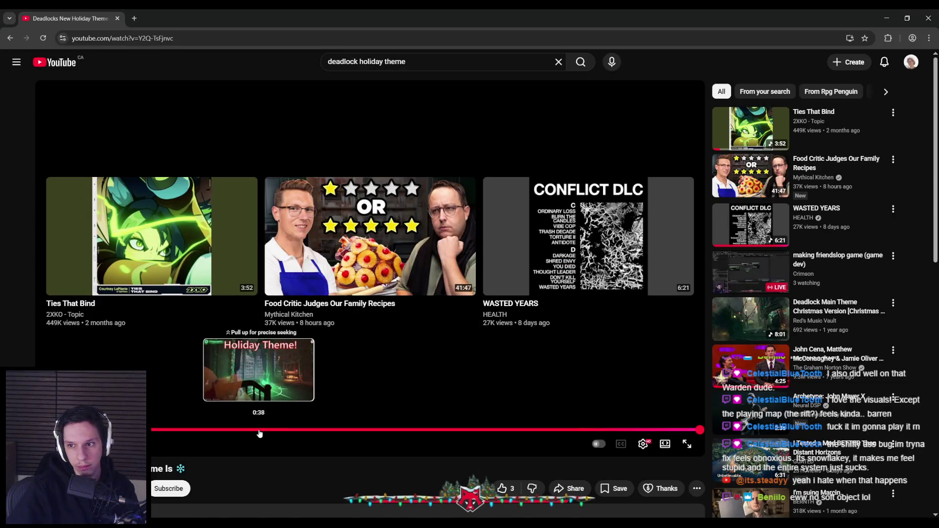
Play the Deadlock Main Theme Christmas Version video from the sidebar.
scroll(312, 458, "down", 1)
scroll(312, 457, "up", 1)
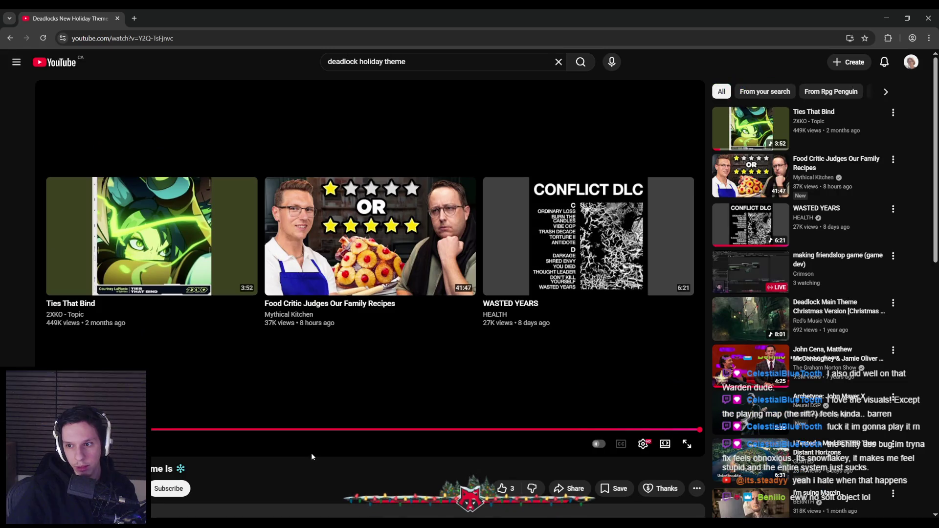
left_click(741, 325)
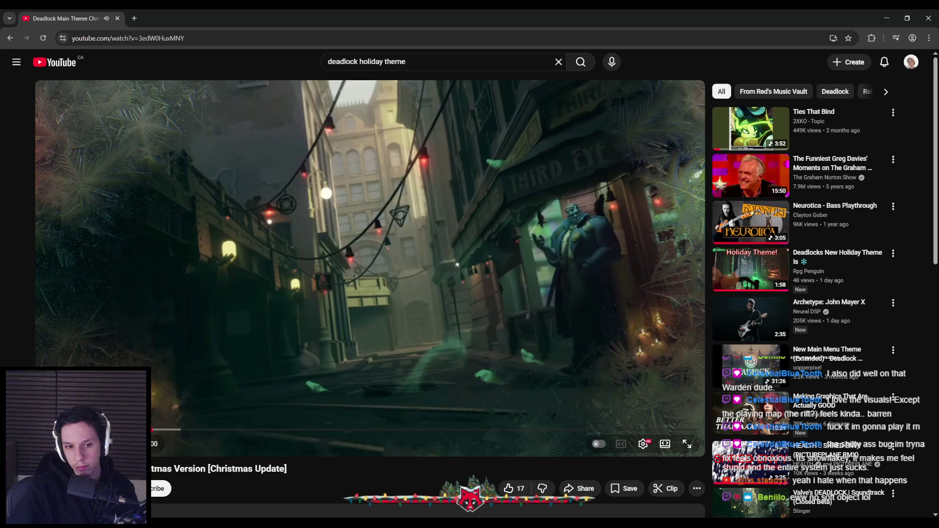
scroll(221, 407, "down", 4)
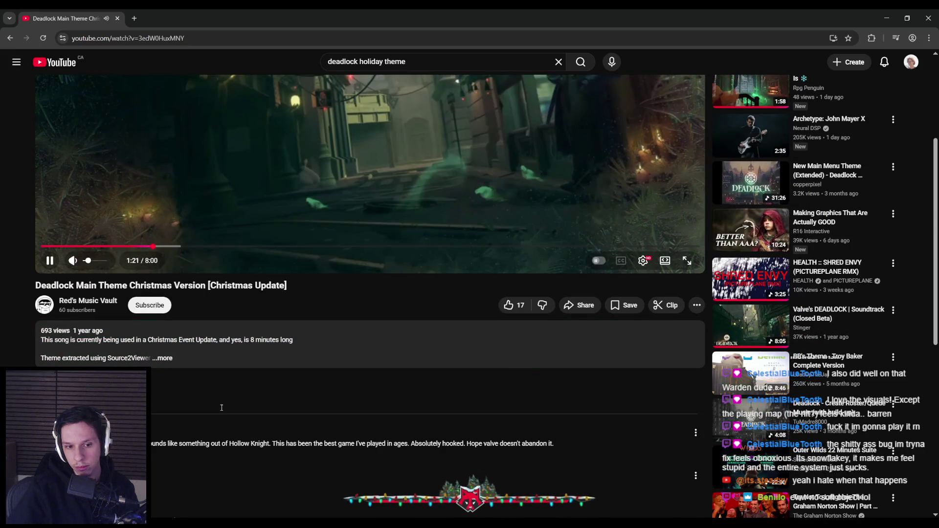
scroll(222, 408, "up", 4)
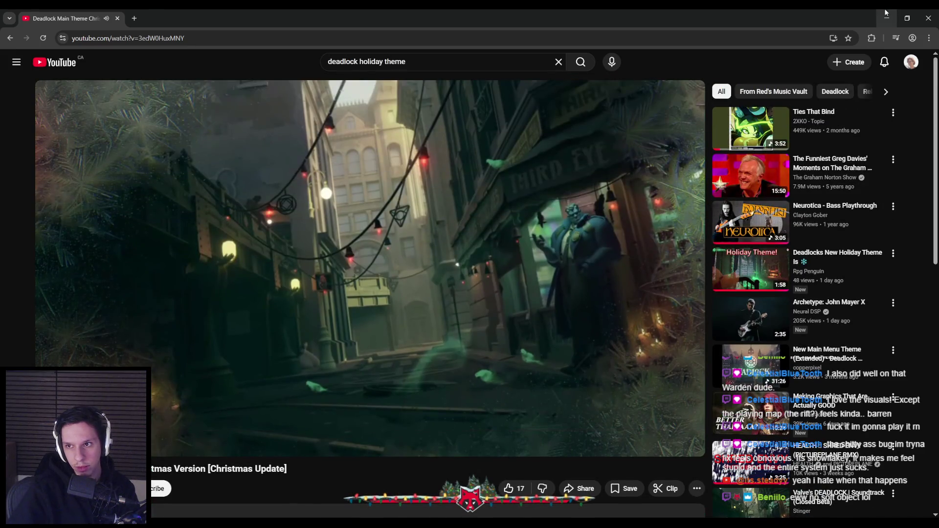
Minimize the browser to return to Unreal, zoomed in on the Inventory pin.
key("alt+Tab")
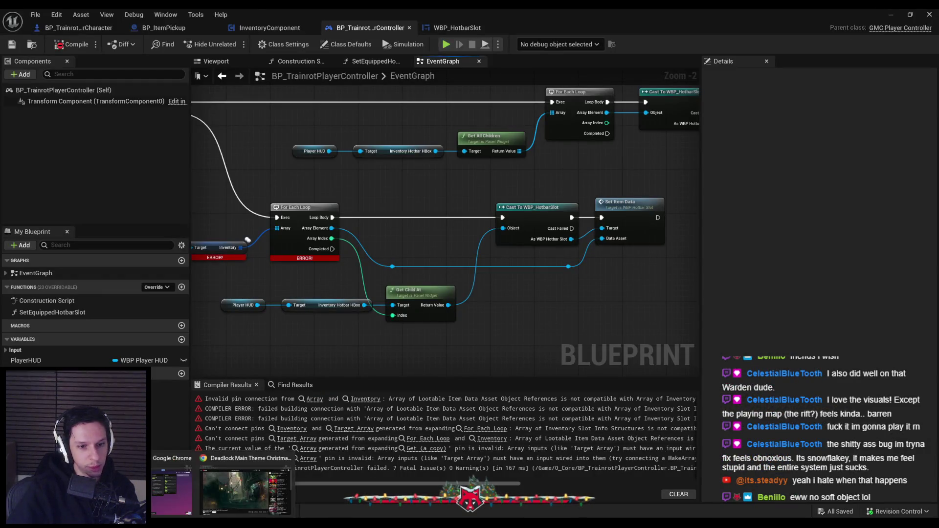
key("alt+Tab")
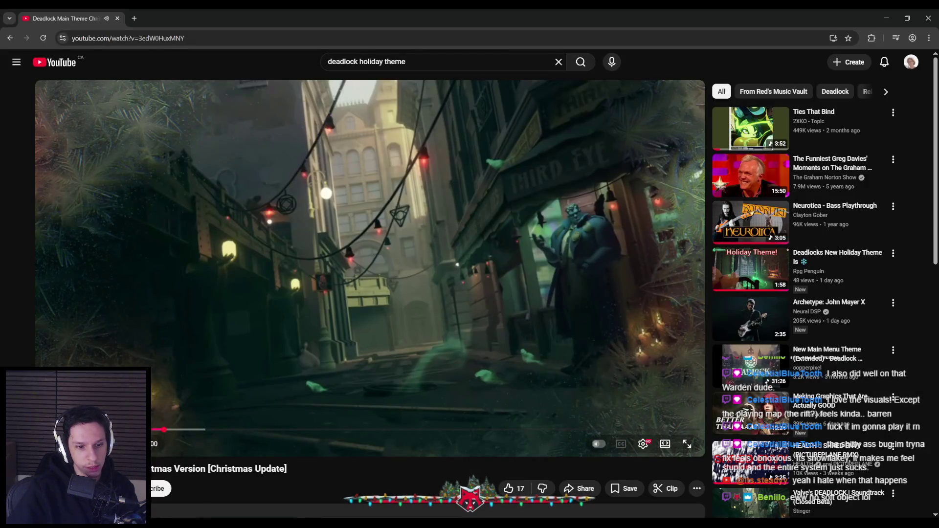
scroll(86, 264, "down", 4)
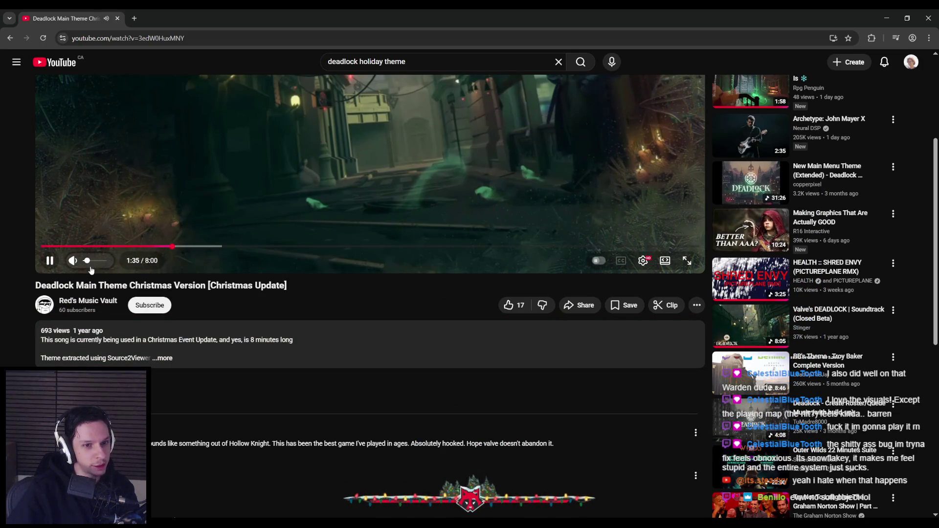
scroll(91, 265, "up", 4)
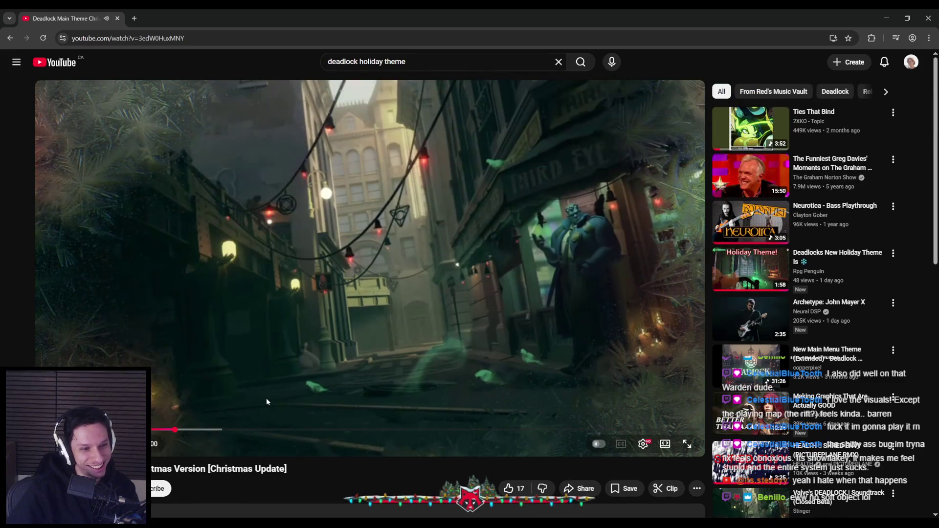
left_click(886, 18)
left_click_drag(248, 240, 438, 240)
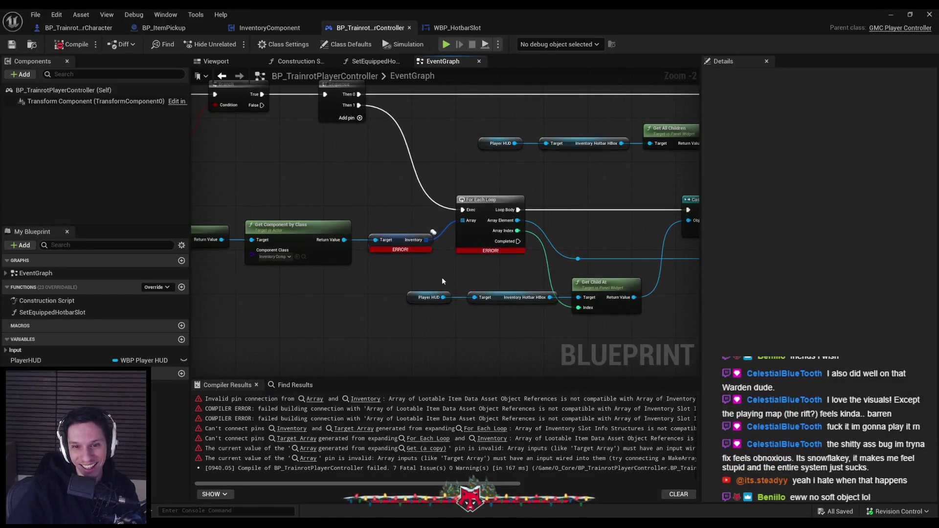
Reconnect Inventory to For Each Loop, split Array Element, and wire Item Data Asset to Set Item Data.
scroll(438, 239, "up", 2)
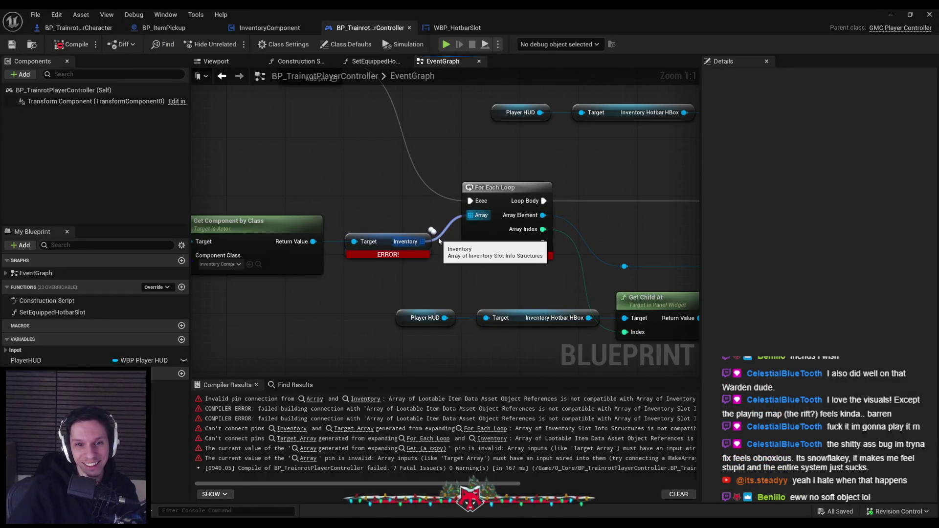
left_click(438, 239, "alt")
mouse_move(432, 230)
left_mouse_down()
mouse_move(227, 205)
mouse_move(264, 191)
left_mouse_up()
right_click(337, 191)
right_click(337, 190)
key("Escape")
right_click(337, 191)
left_click(362, 200)
left_click_drag(357, 190, 419, 241)
Save the PlayerController with asset checkout and open the Set Item Data definition.
scroll(456, 235, "down", 1)
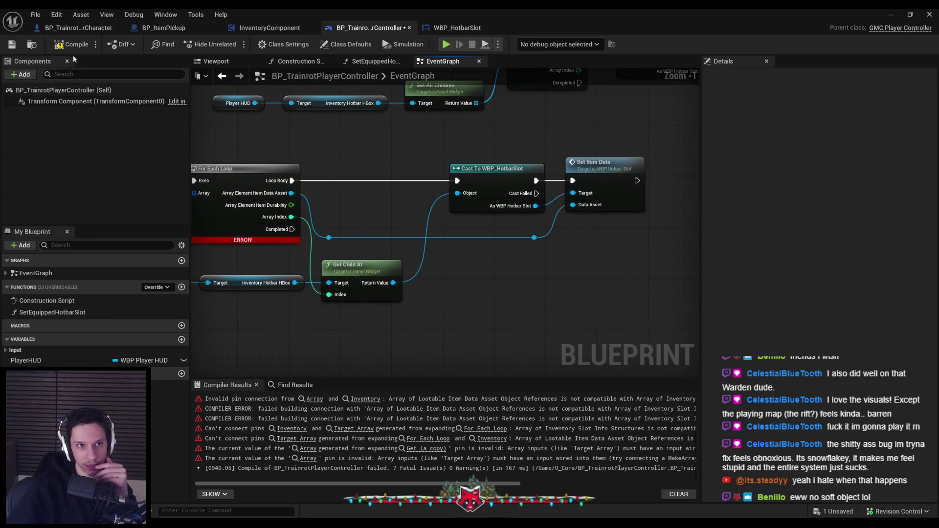
key("ctrl+s")
left_click(485, 370)
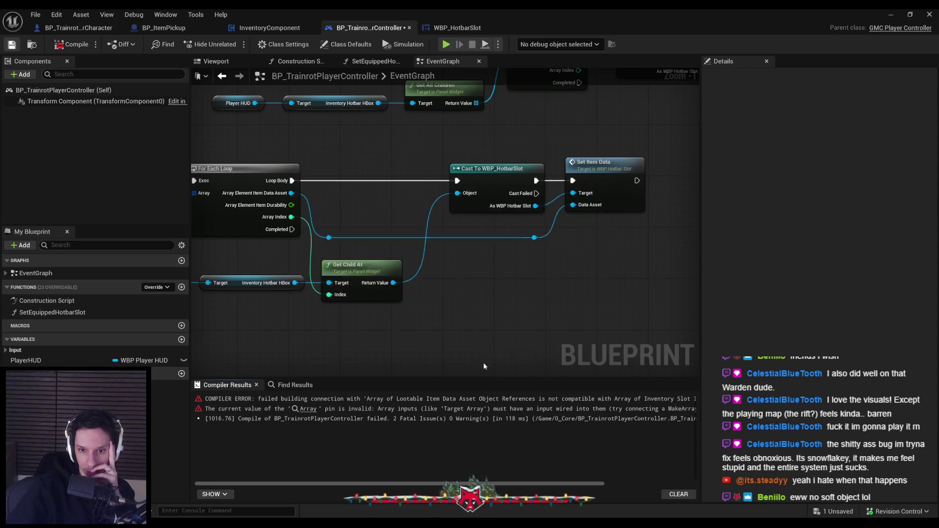
double_click(599, 182)
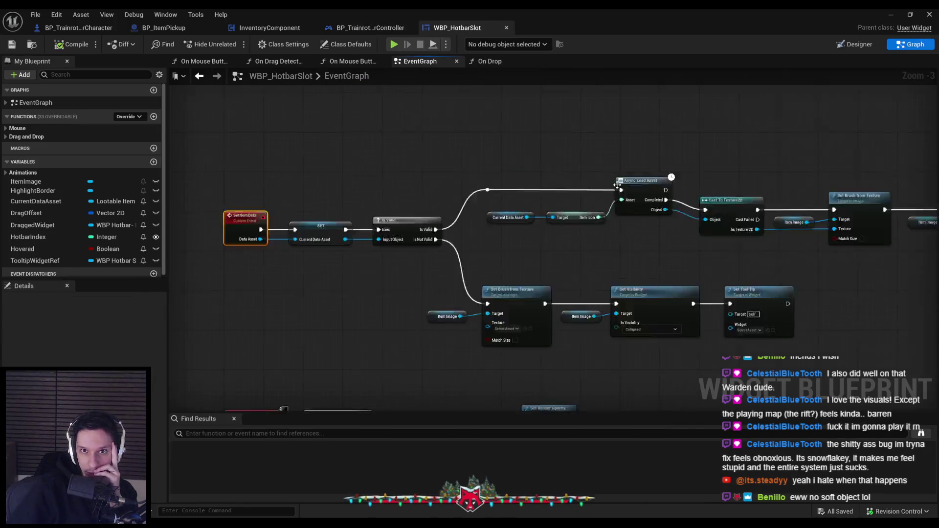
Review WBP_HotbarSlot's SetItemData logic and Async Load Asset node, then return to the PlayerController.
left_click_drag(579, 286, 395, 273)
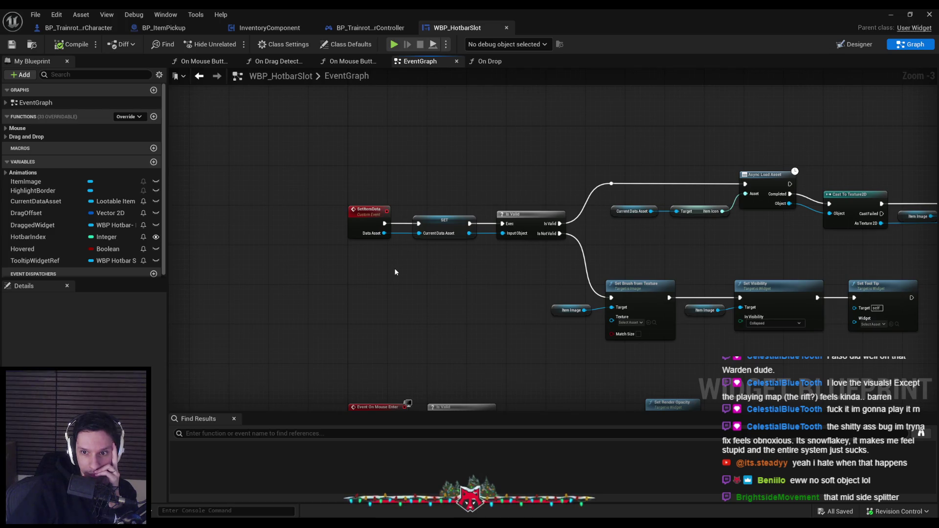
mouse_move(782, 274)
left_mouse_down()
mouse_move(572, 272)
mouse_move(584, 273)
mouse_move(525, 245)
left_mouse_up()
scroll(587, 272, "up", 1)
scroll(524, 245, "down", 2)
scroll(518, 277, "up", 2)
scroll(518, 276, "down", 1)
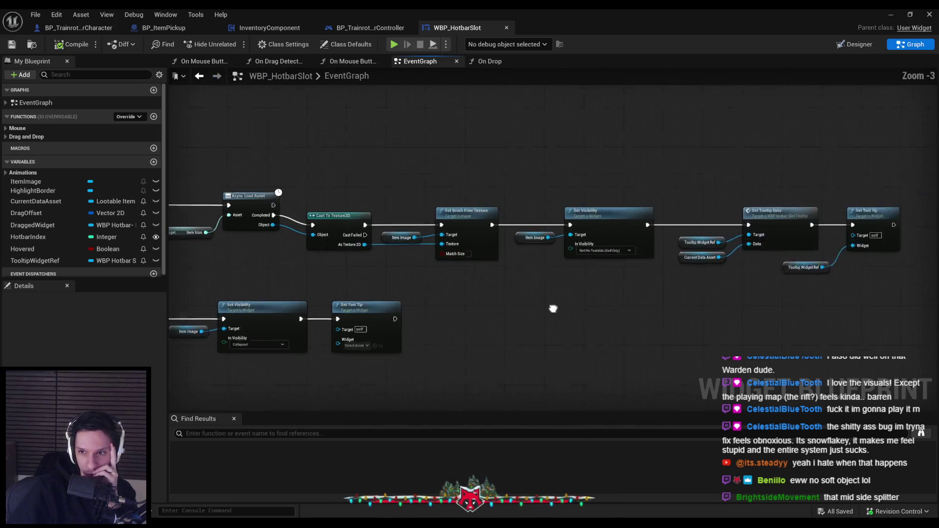
left_click_drag(204, 289, 537, 278)
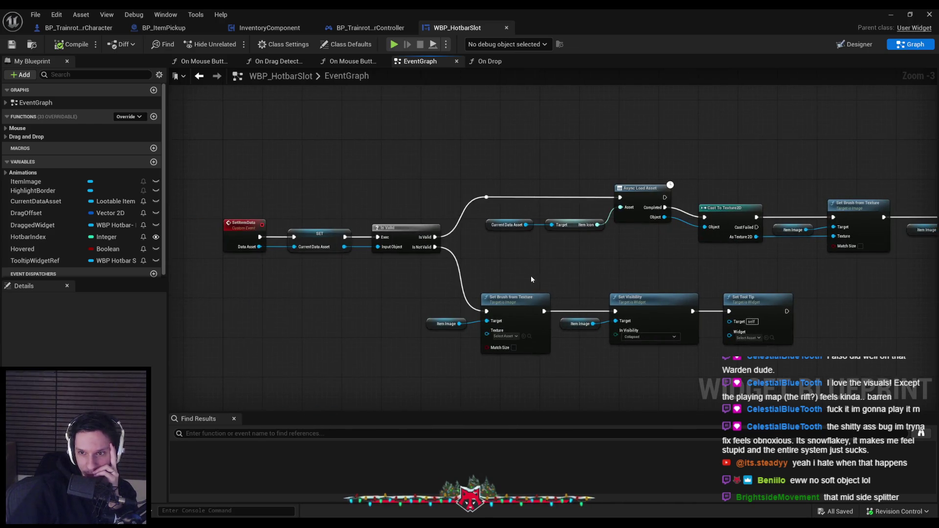
scroll(527, 277, "down", 1)
scroll(526, 276, "up", 1)
scroll(527, 277, "up", 1)
mouse_move(526, 277)
left_mouse_down()
mouse_move(513, 176)
mouse_move(524, 264)
mouse_move(325, 293)
mouse_move(276, 271)
mouse_move(279, 233)
mouse_move(316, 313)
mouse_move(527, 274)
left_mouse_up()
left_click(367, 27)
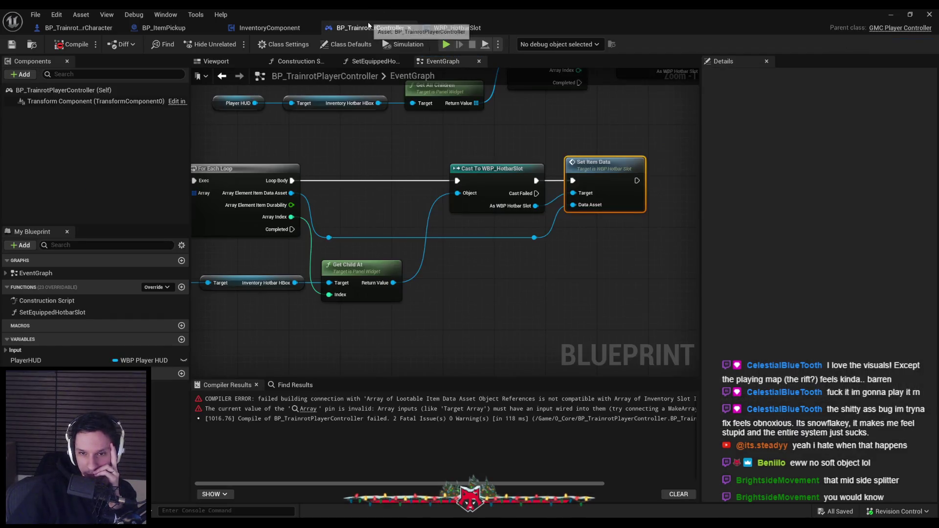
Recompile the player controller and jump to the 'Get (a copy)' node behind the array error.
left_click(72, 44)
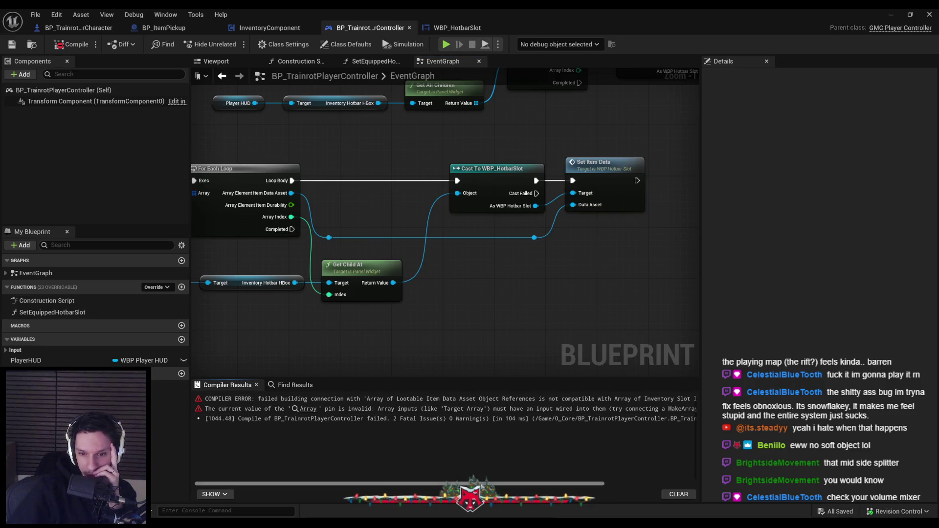
left_click_drag(537, 485, 628, 485)
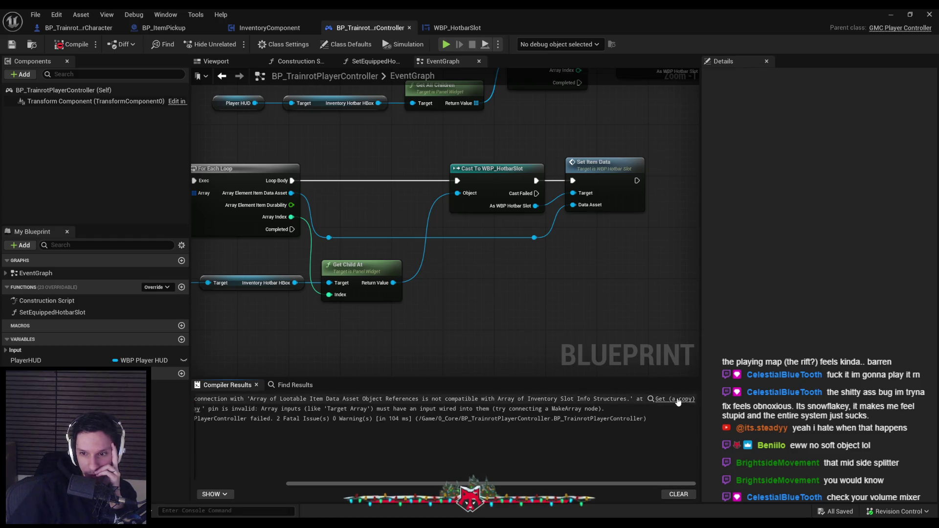
left_click(670, 399)
mouse_move(222, 526)
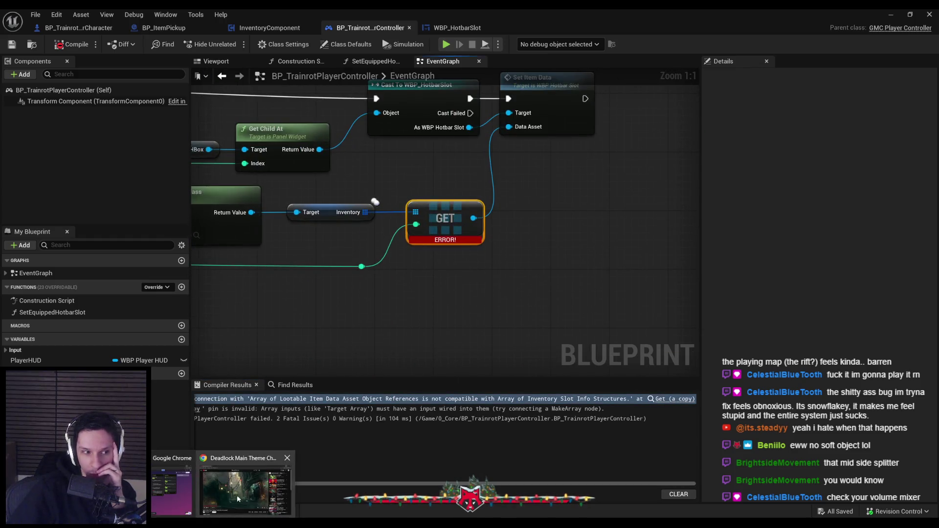
left_click(238, 493)
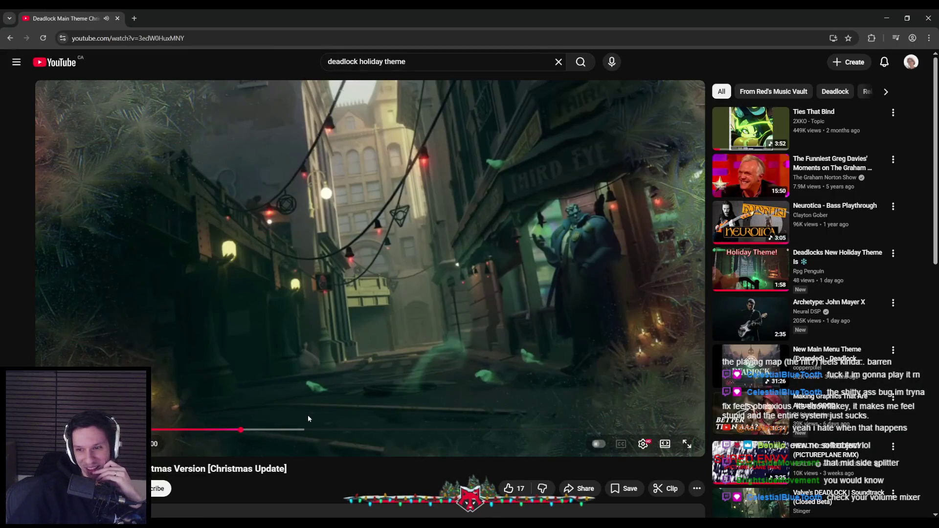
Seek the Deadlock holiday video forward to about 4:57, then return to Unreal.
left_click(278, 430)
left_click(369, 430)
left_click_drag(369, 429, 450, 430)
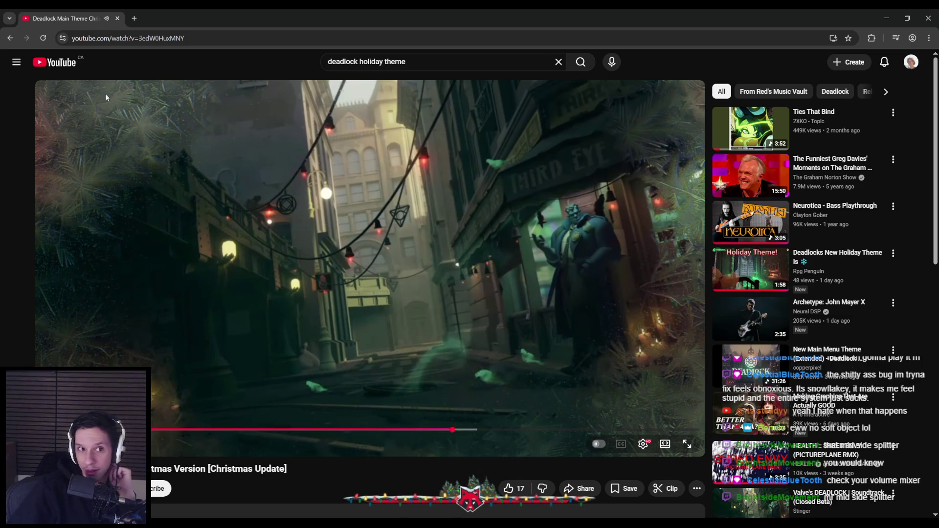
key("alt+Tab")
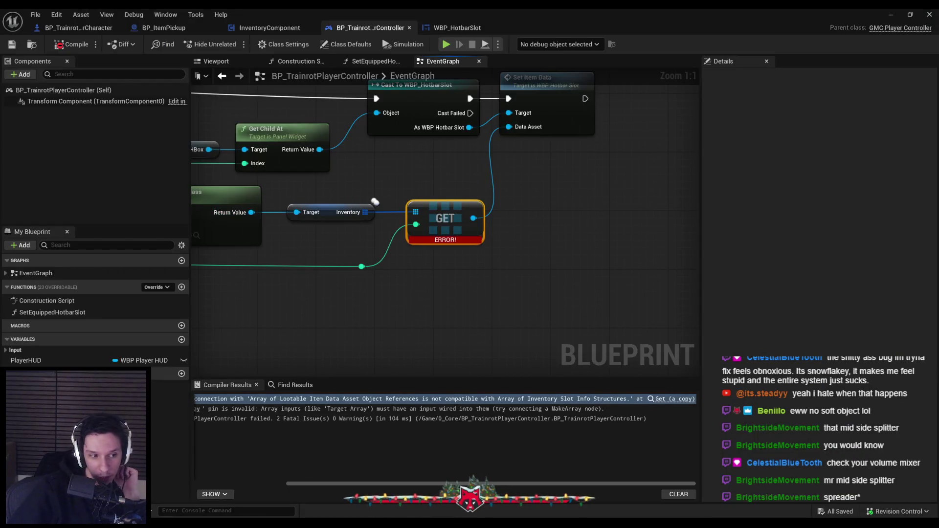
Inspect the erroring Inventory GET chain in the EventGraph, then minimize the Blueprint editor.
left_click(351, 309)
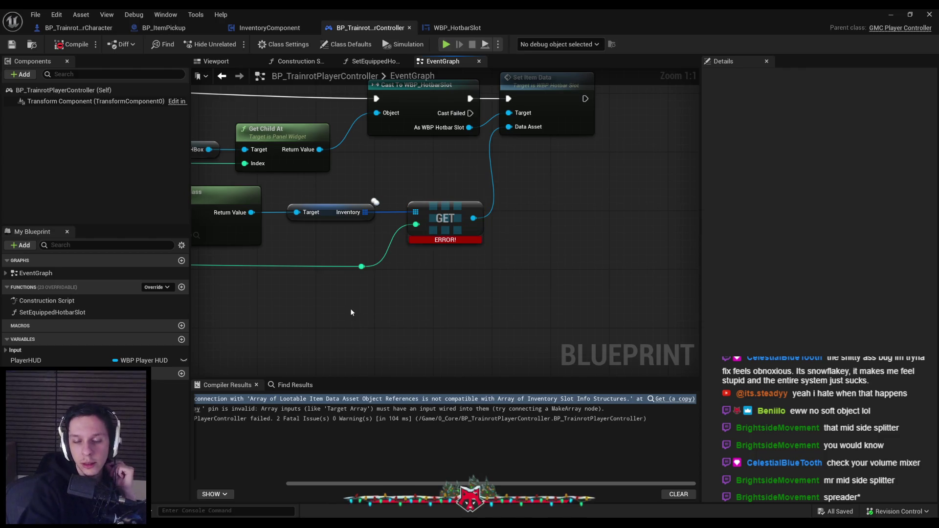
left_click_drag(350, 308, 421, 337)
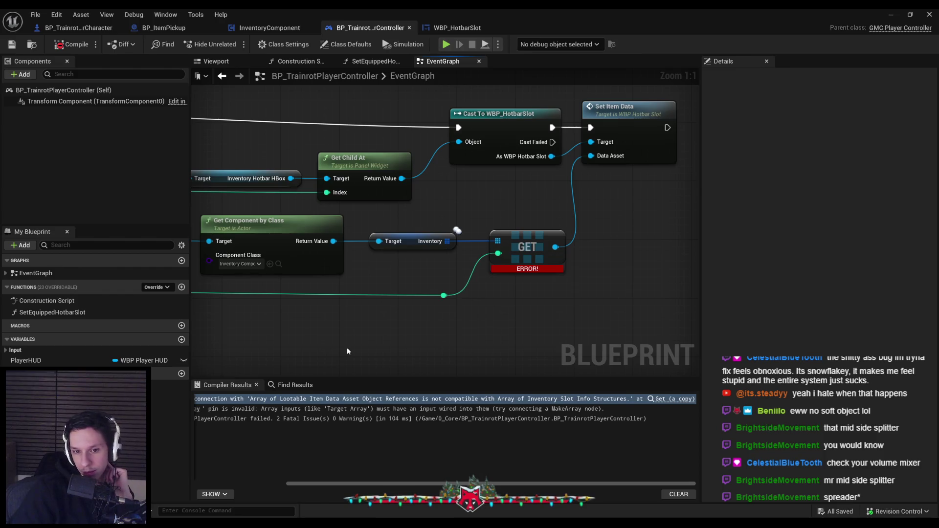
mouse_move(347, 351)
left_mouse_down()
mouse_move(538, 337)
mouse_move(346, 366)
mouse_move(586, 351)
mouse_move(406, 312)
left_mouse_up()
scroll(585, 347, "down", 2)
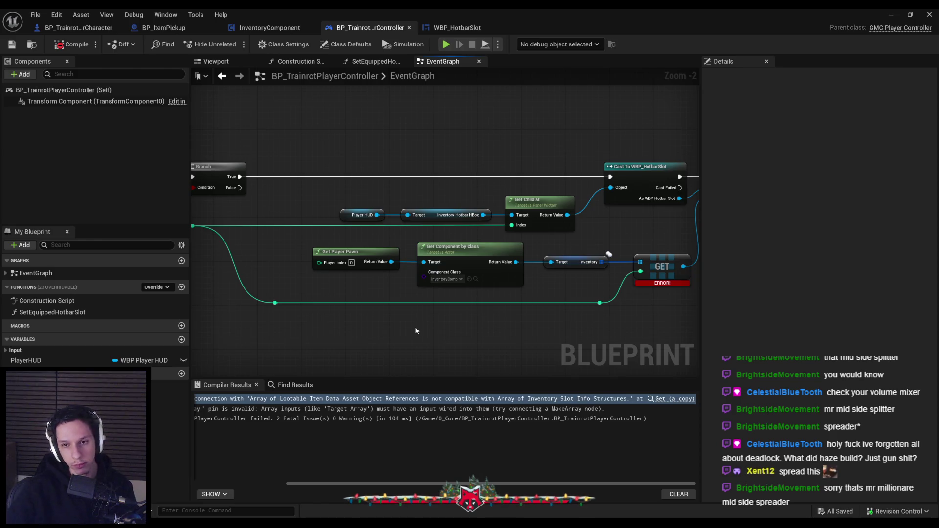
scroll(579, 279, "up", 1)
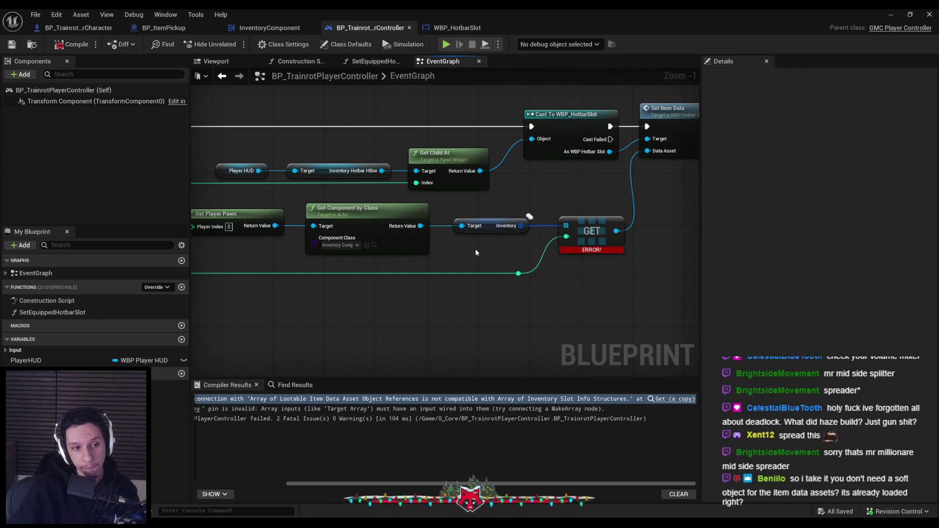
scroll(489, 259, "down", 1)
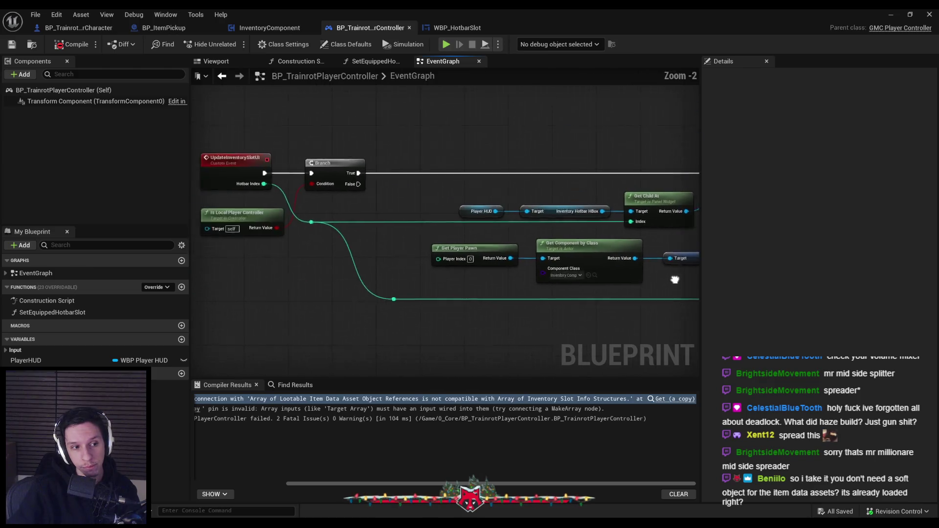
mouse_move(501, 268)
left_mouse_down()
mouse_move(683, 279)
mouse_move(396, 276)
mouse_move(368, 241)
mouse_move(357, 257)
mouse_move(435, 271)
left_mouse_up()
scroll(356, 258, "up", 1)
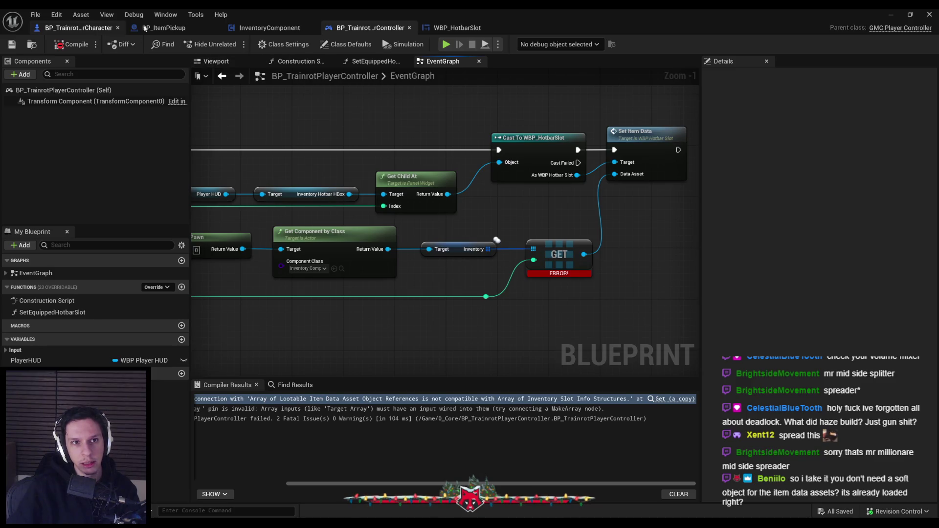
left_click(889, 15)
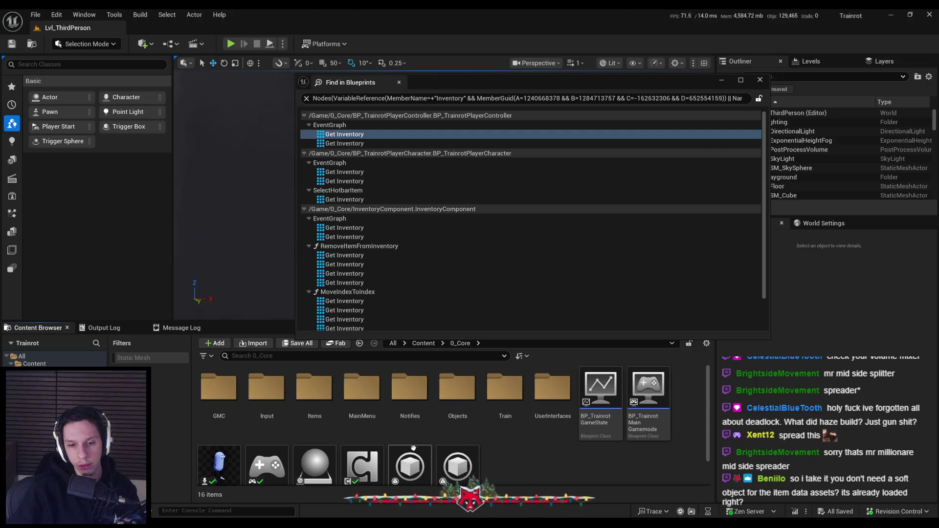
Switch from the Content Browser to Rider showing TrainrotStructs.h.
scroll(426, 450, "down", 1)
scroll(269, 413, "up", 1)
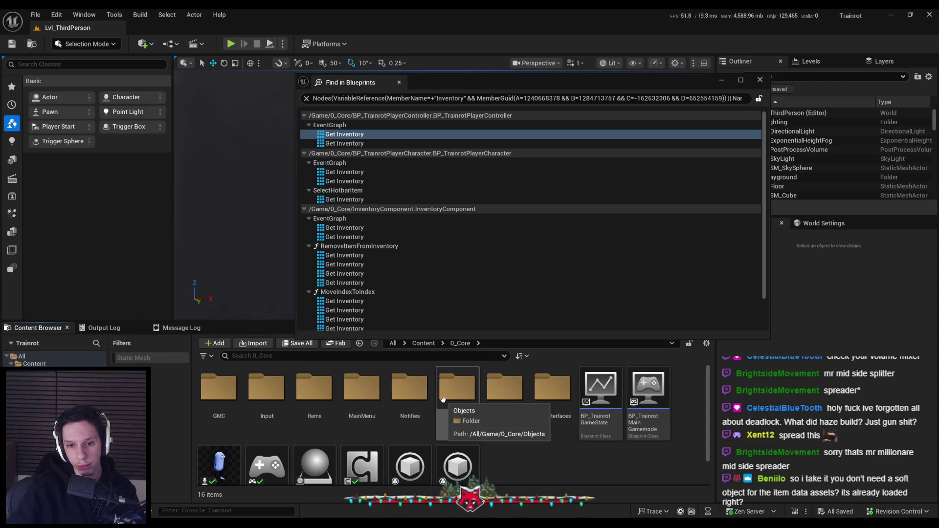
key("alt+Tab")
scroll(367, 262, "up", 2)
Open LootableItemDataAsset.h and inspect ItemIcon, ItemMesh and ItemEquippableActor.
scroll(367, 263, "up", 3)
left_click(382, 157, "ctrl")
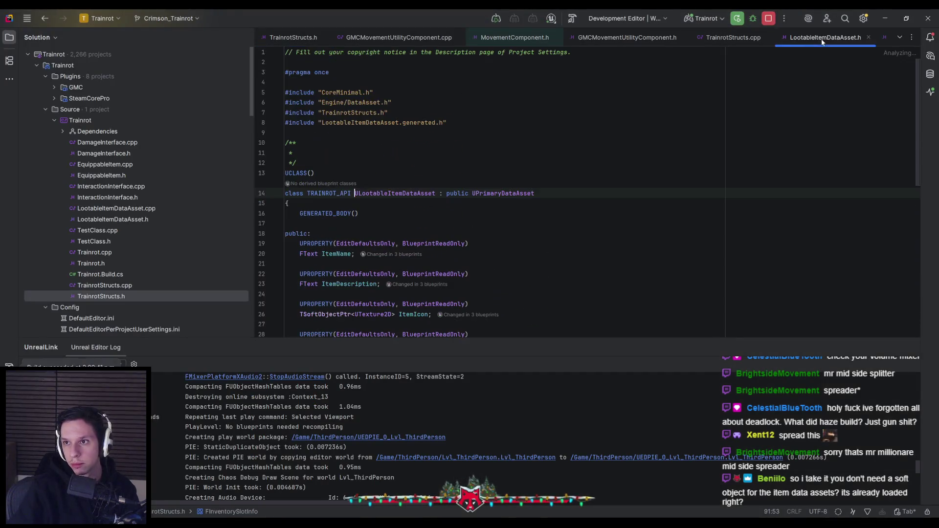
scroll(421, 224, "down", 2)
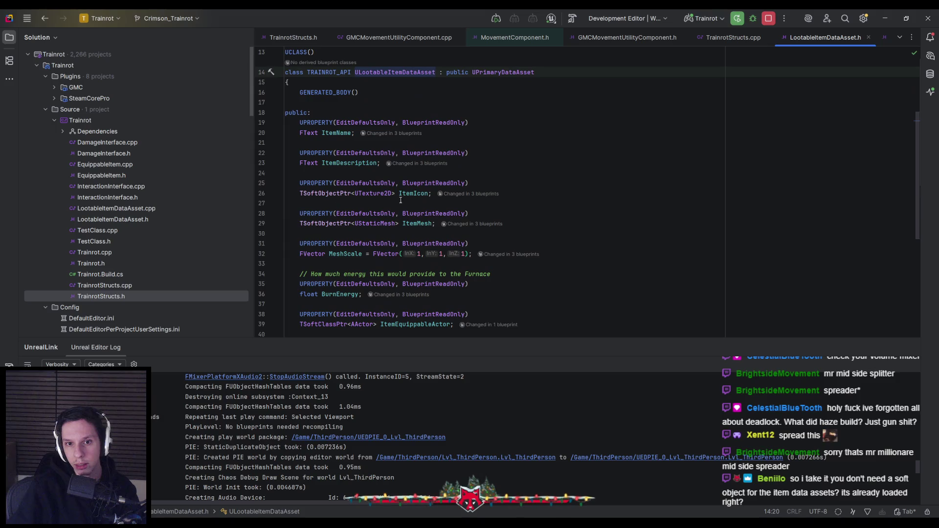
left_click(421, 194)
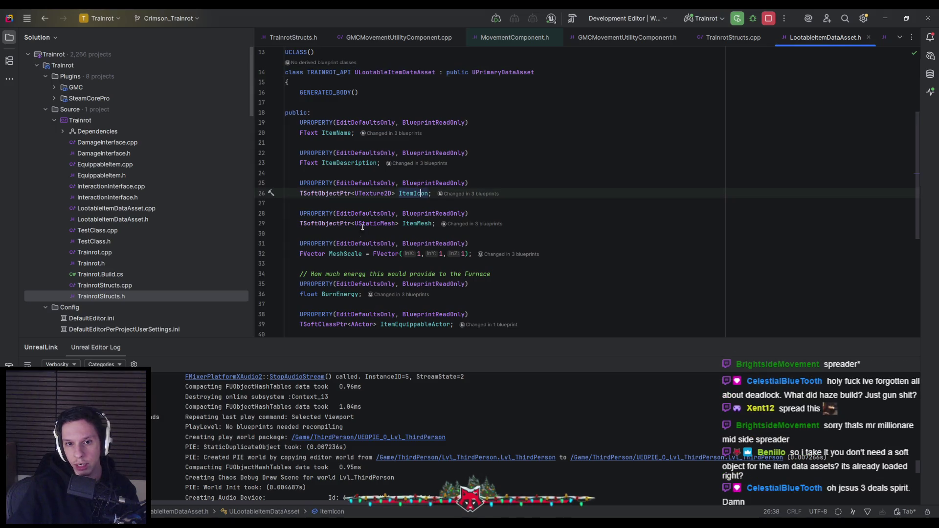
left_click(418, 225)
scroll(418, 225, "down", 1)
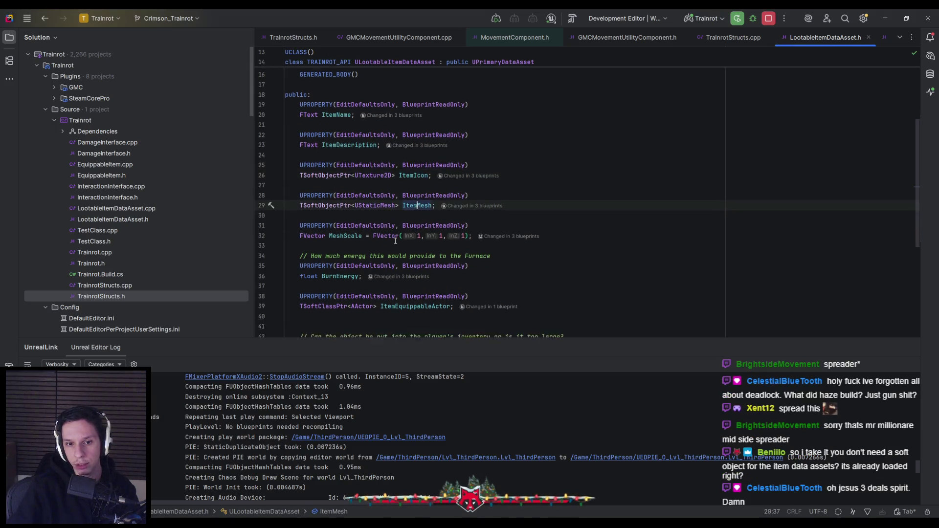
left_click(381, 294)
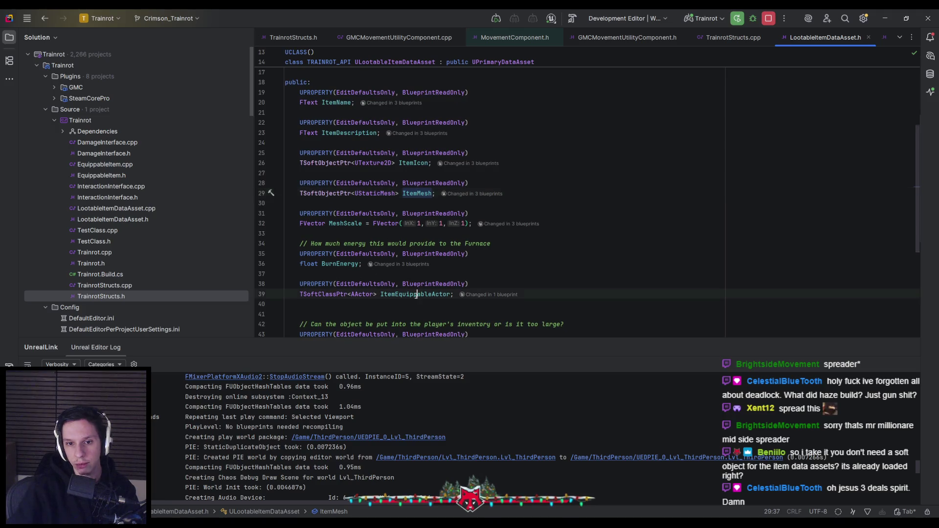
Scroll through the remaining property declarations, then return to Unreal.
left_click(380, 310)
left_click(380, 304)
scroll(377, 299, "down", 3)
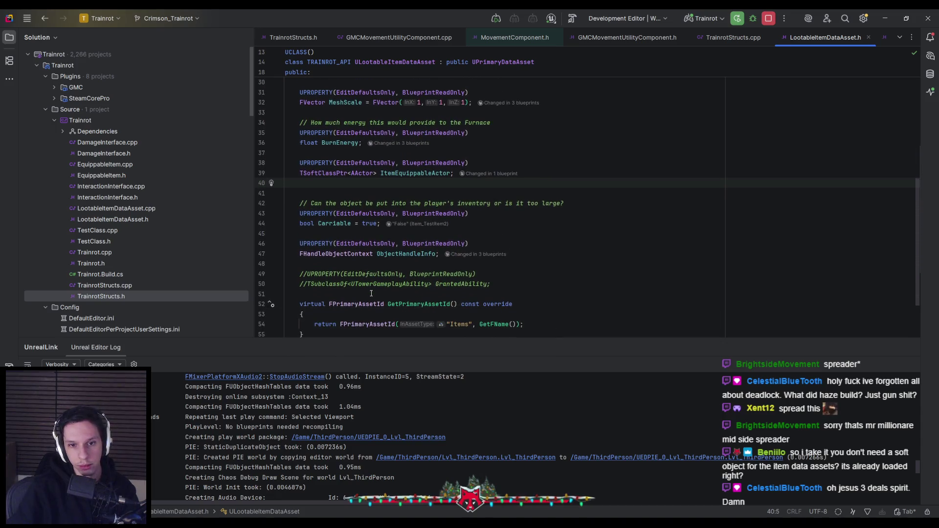
scroll(371, 293, "up", 1)
scroll(371, 294, "down", 2)
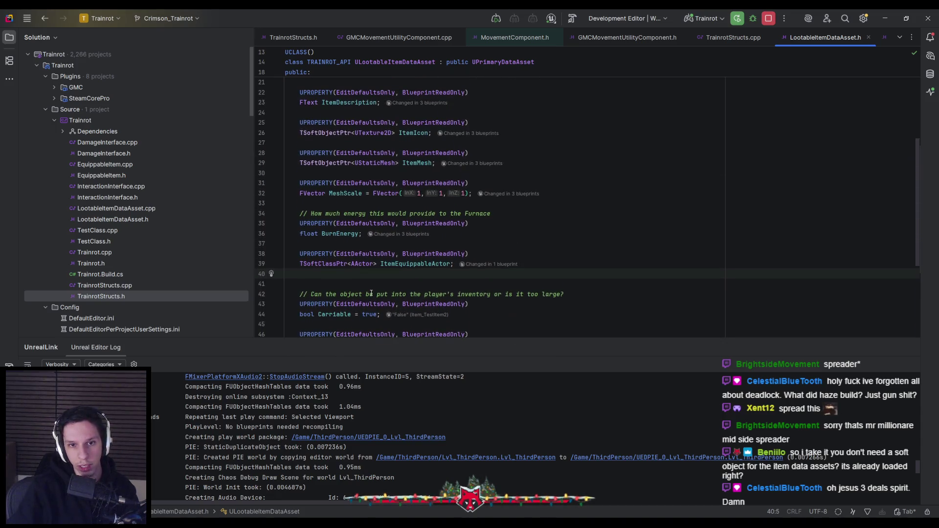
scroll(371, 292, "up", 3)
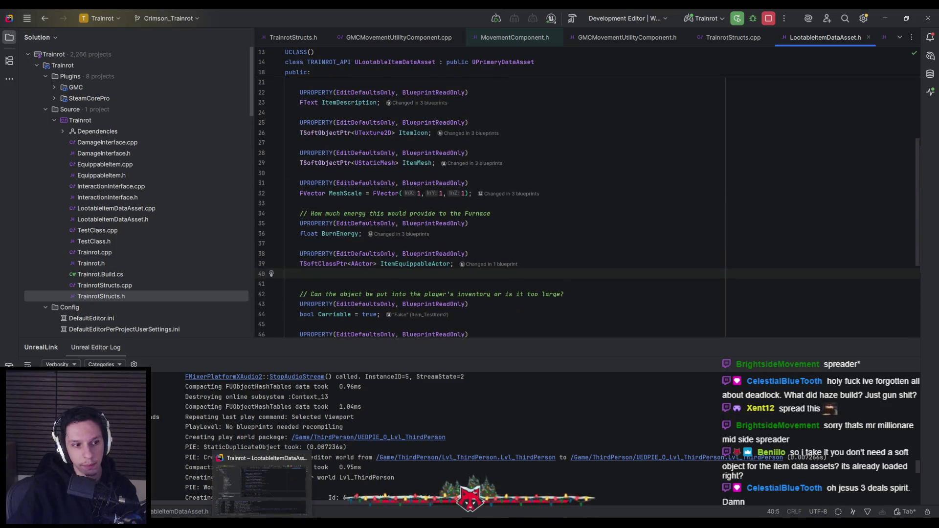
key("alt+Tab")
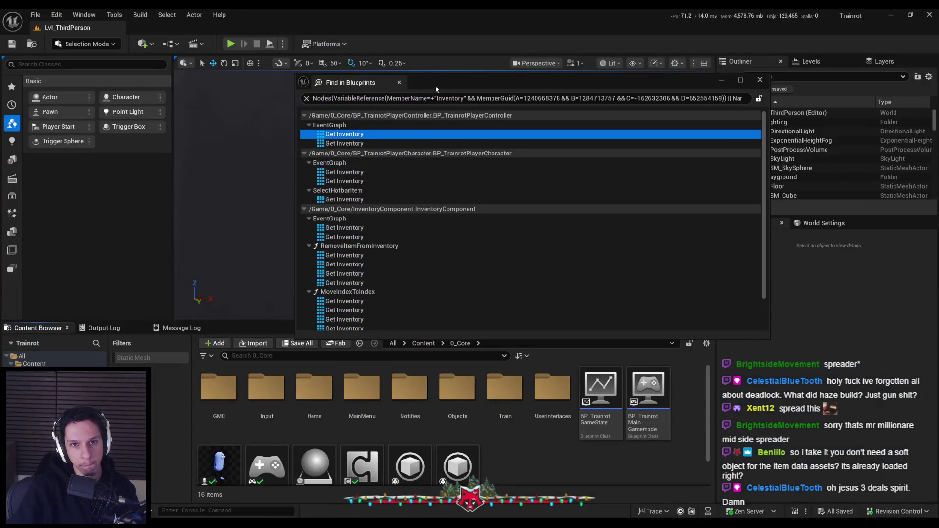
Move the Find in Blueprints results window aside and bring the BP_TrainrotPlayerController editor forward.
left_click_drag(436, 86, 416, 86)
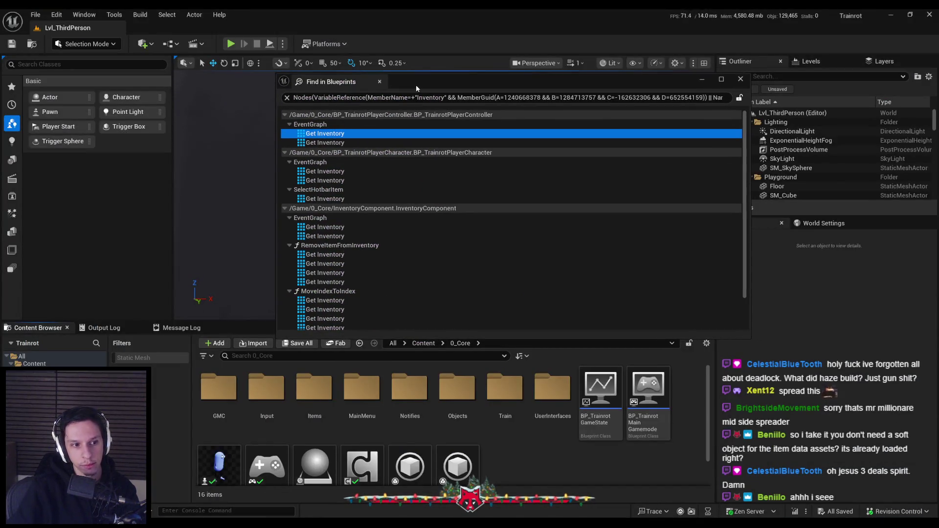
left_click_drag(416, 86, 406, 85)
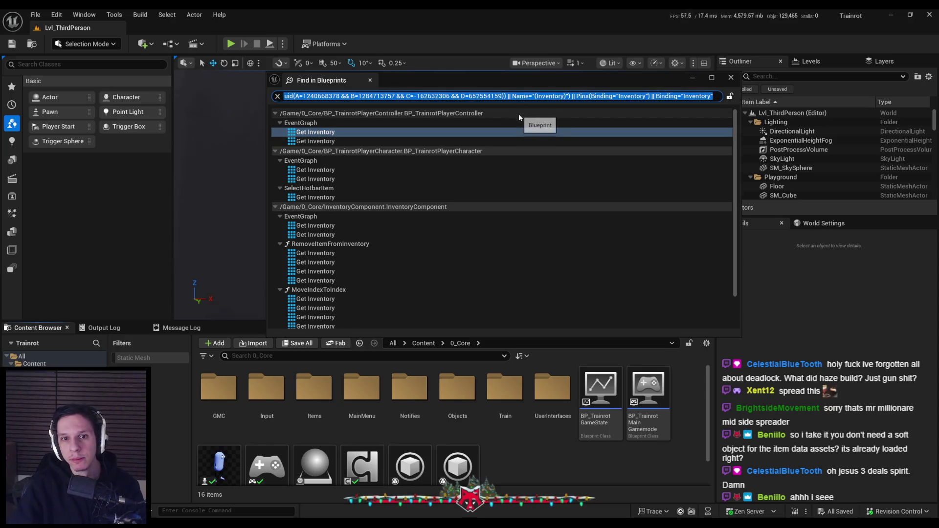
scroll(354, 219, "down", 2)
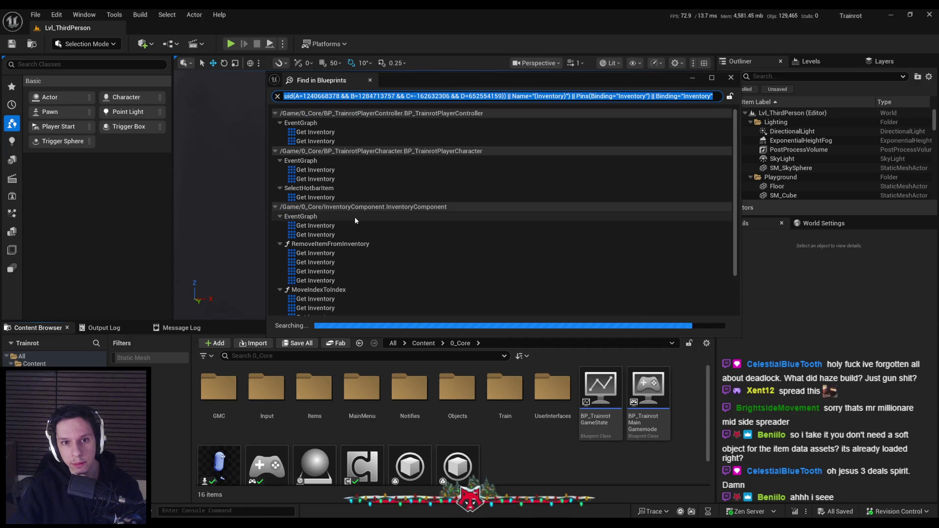
mouse_move(371, 524)
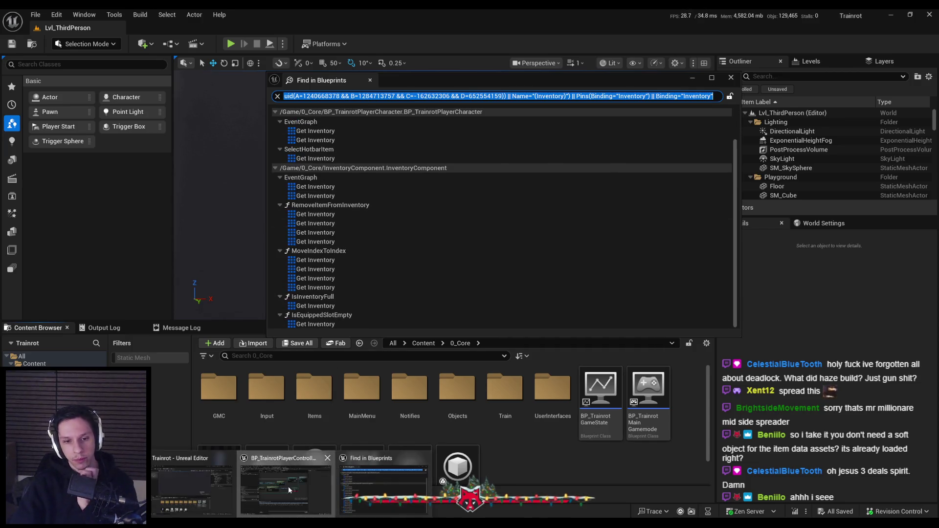
left_click(288, 486)
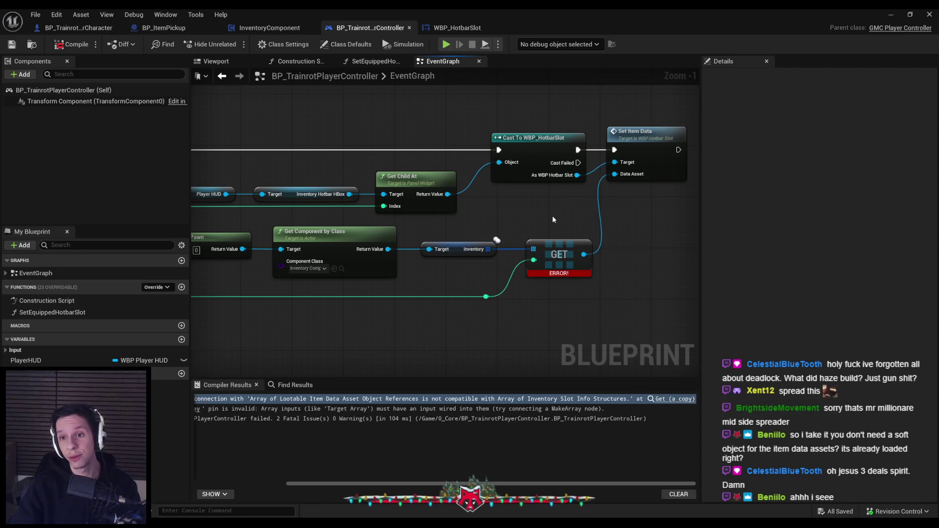
Try breaking the Inventory wire into the GET node, then undo to restore it.
left_click(533, 250, "alt")
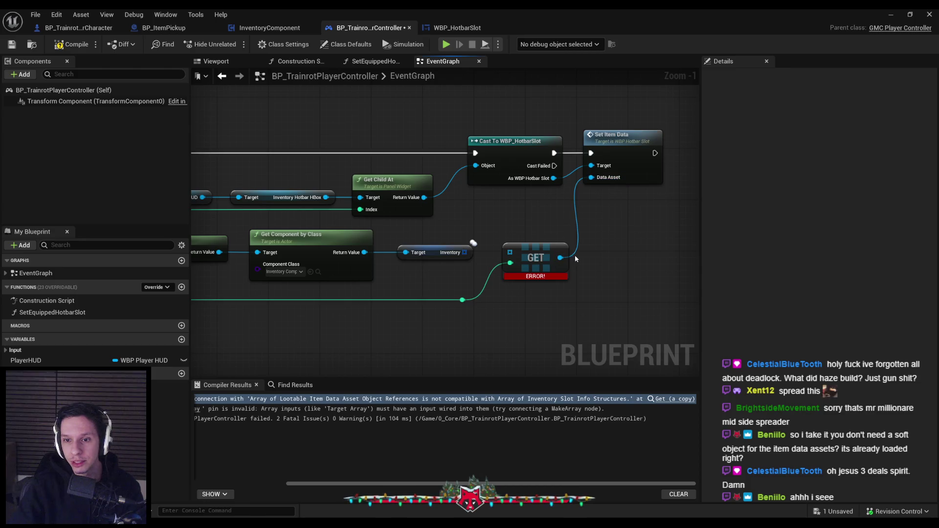
left_click_drag(560, 258, 585, 256)
key("Escape")
key("ctrl+z")
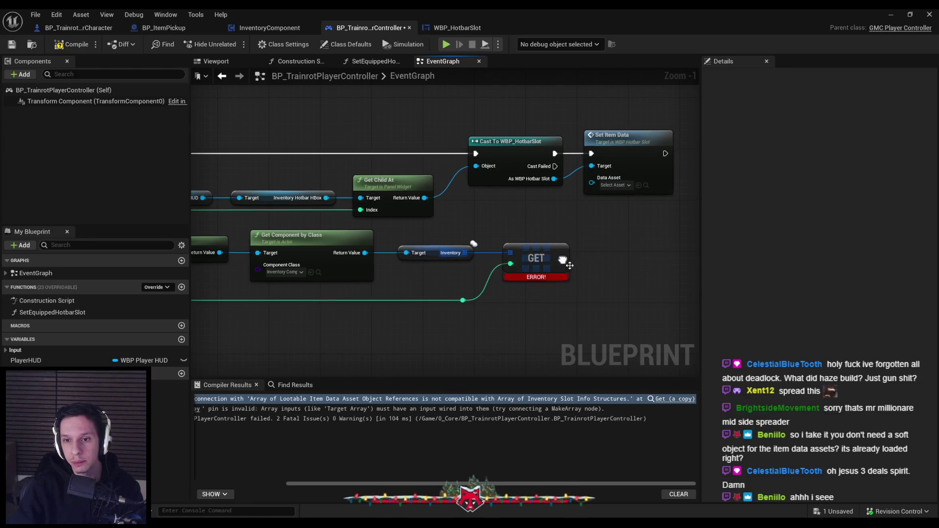
Split GET's output struct, wire Item Data Asset into Set Item Data, compile, and return to the level editor.
right_click(561, 259)
left_click(582, 300)
left_click_drag(569, 252, 590, 178)
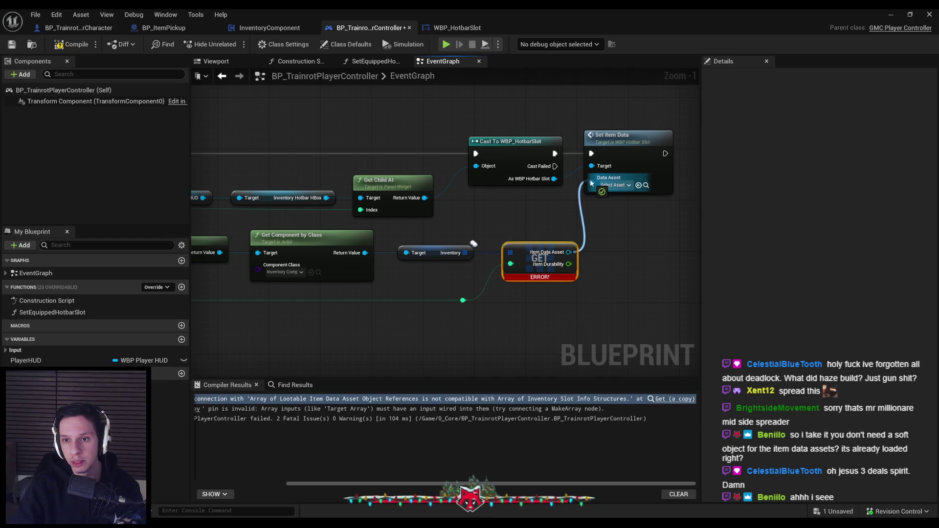
left_click(69, 44)
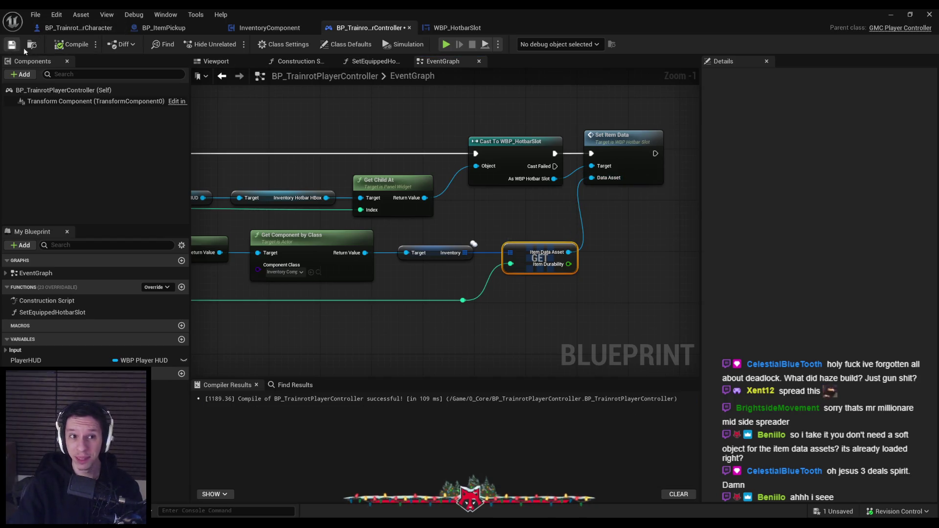
left_click(890, 14)
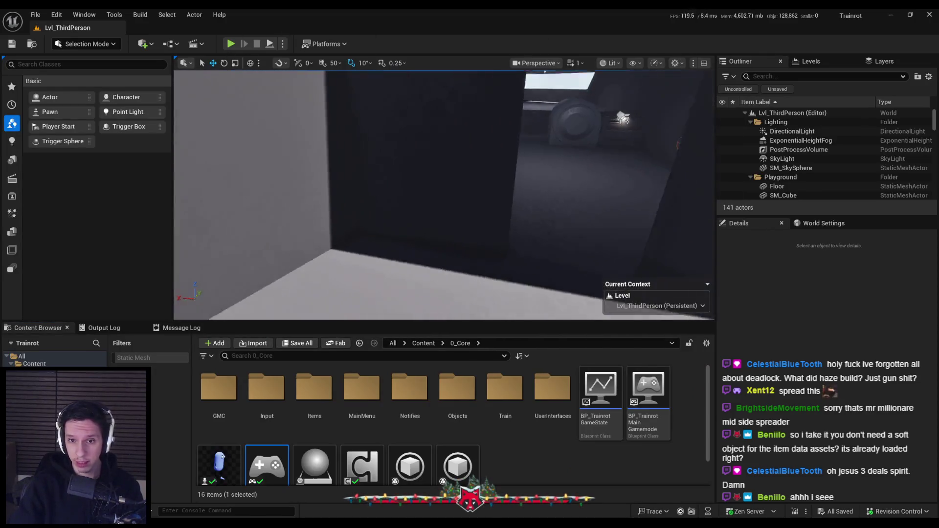
Play the level to surface the BP_ClientItemPickup error and inspect the failing blueprint.
left_click(238, 44)
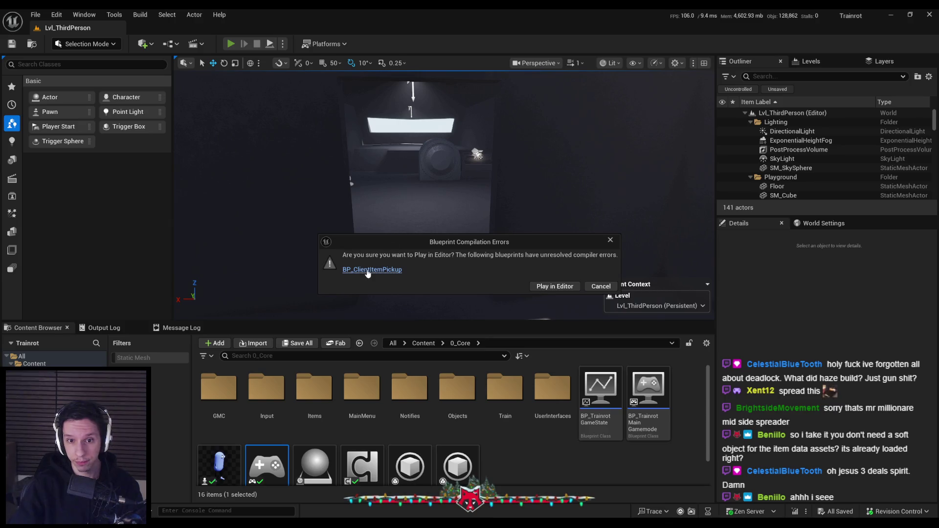
left_click(357, 271)
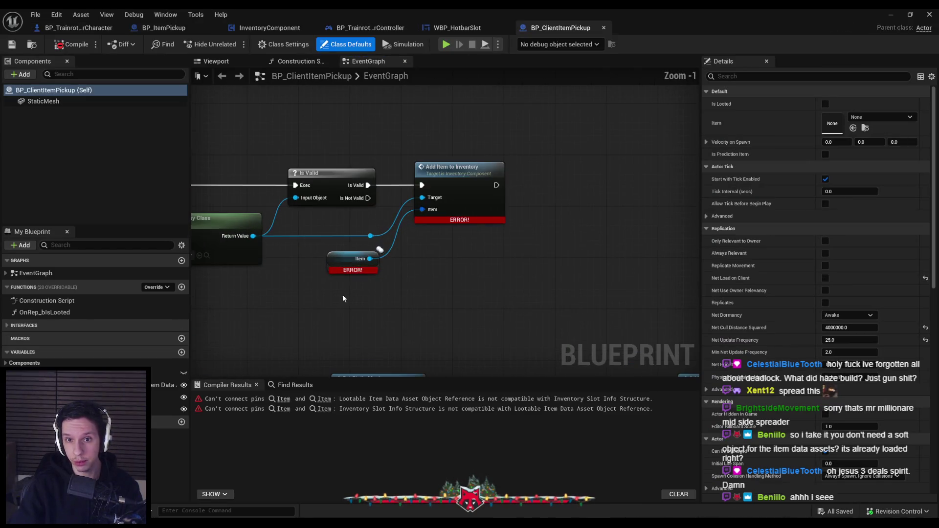
scroll(587, 273, "down", 2)
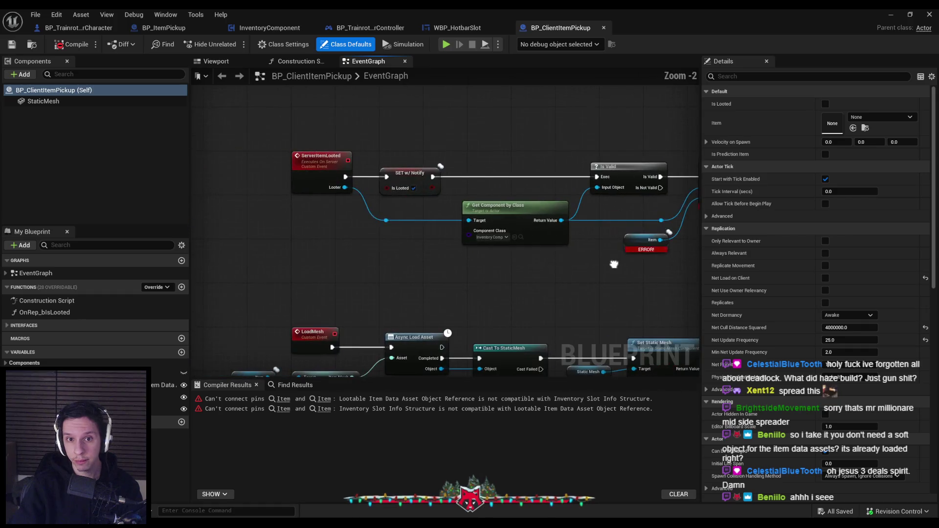
scroll(603, 271, "up", 1)
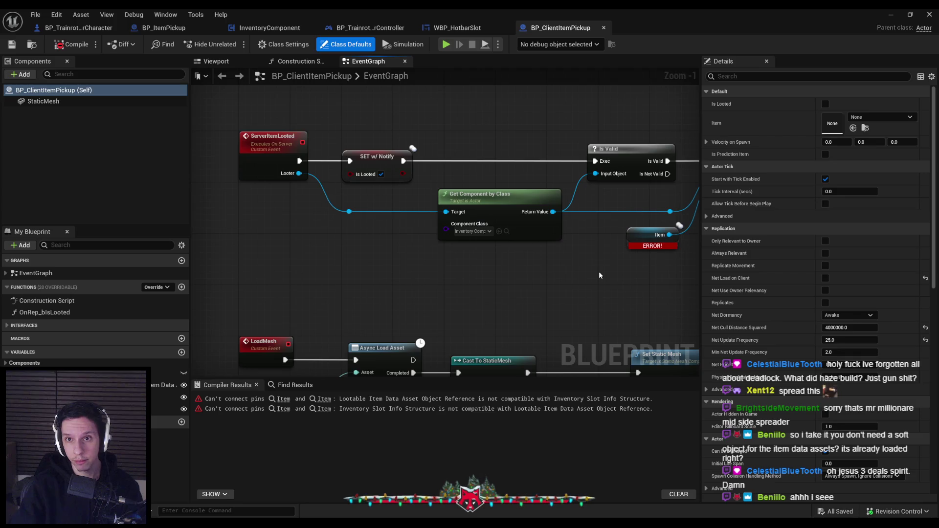
scroll(596, 272, "down", 2)
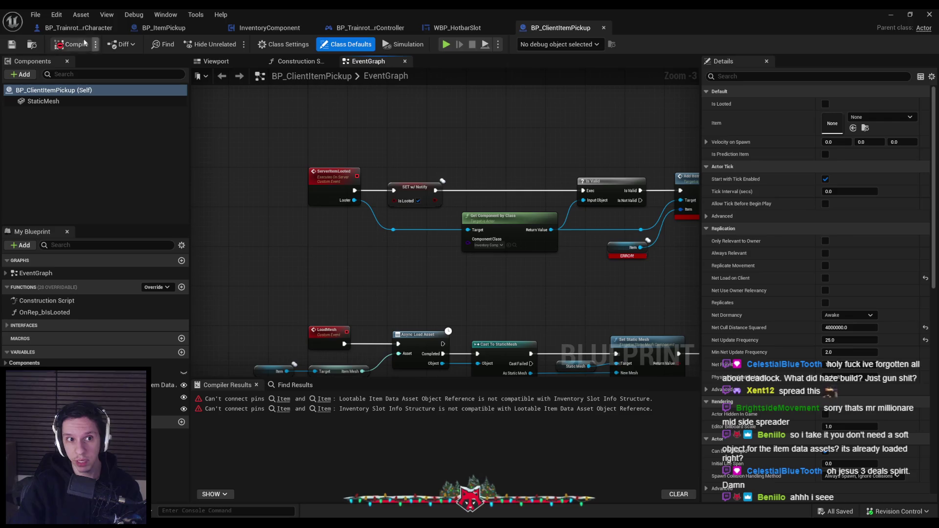
left_click(891, 15)
Split Add Item to Inventory's Item pin into Item Data Asset and Item Durability, then compile and save BP_ClientItemPickup.
double_click(274, 427)
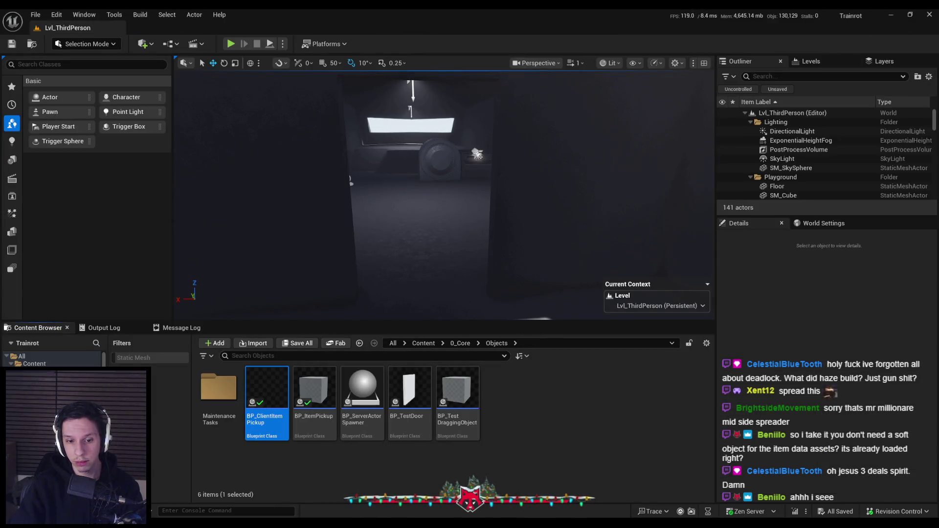
scroll(489, 321, "up", 2)
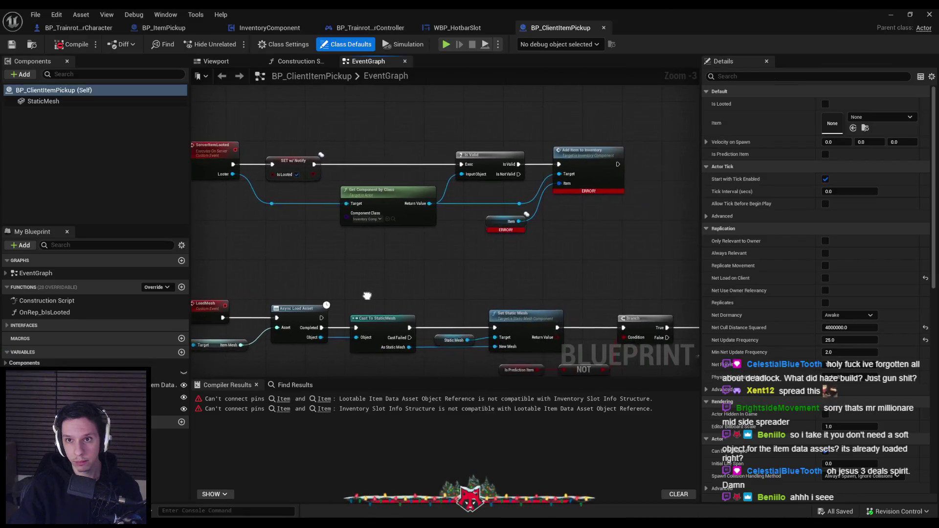
mouse_move(511, 216)
left_mouse_down()
mouse_move(533, 225)
mouse_move(565, 171)
left_mouse_up()
right_click(566, 169)
left_click(593, 209)
left_click(71, 44)
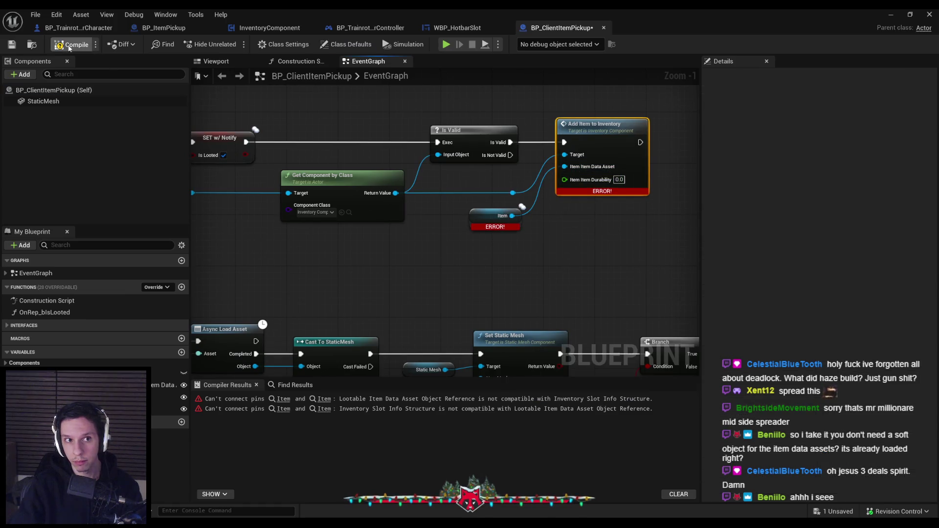
left_click(12, 44)
Pan around the pickup's event graph to review the remaining logic, then minimize the editor.
scroll(332, 260, "down", 2)
left_click_drag(332, 259, 475, 255)
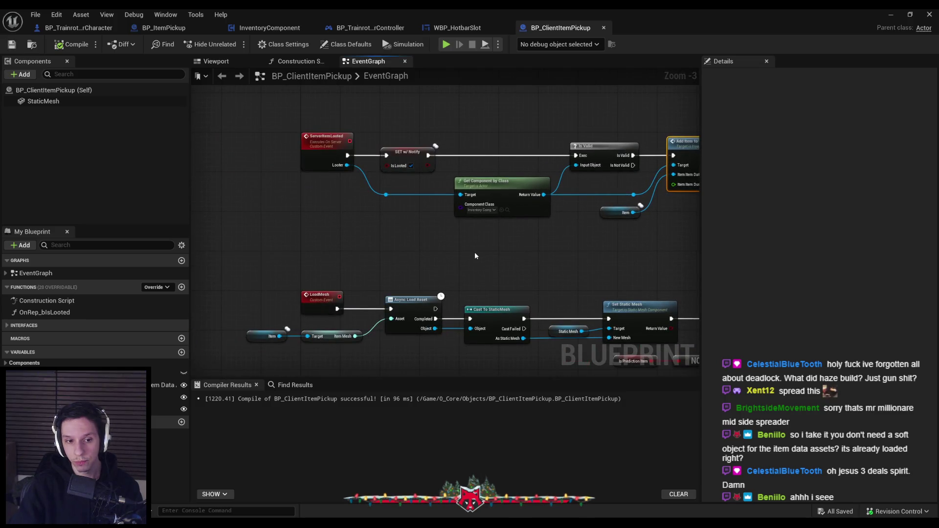
scroll(466, 254, "down", 2)
scroll(422, 215, "up", 3)
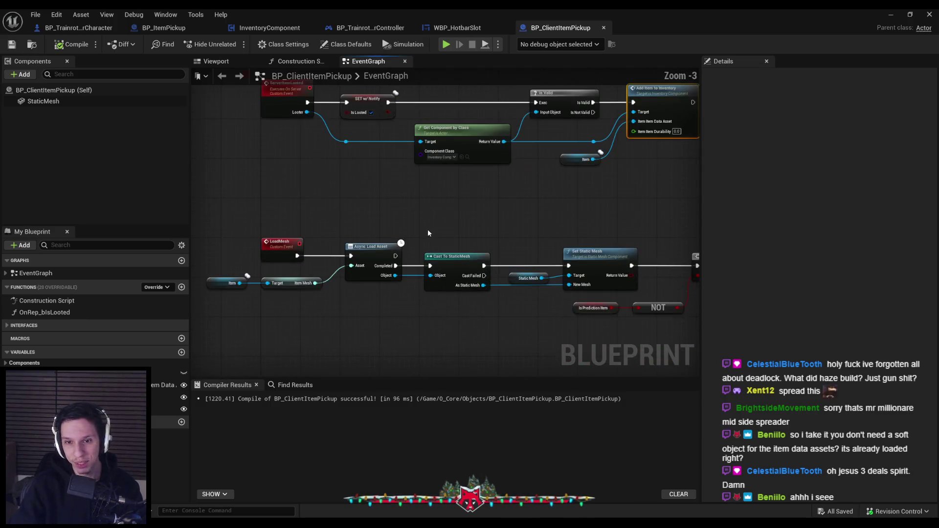
scroll(427, 229, "down", 1)
left_click_drag(495, 356, 263, 309)
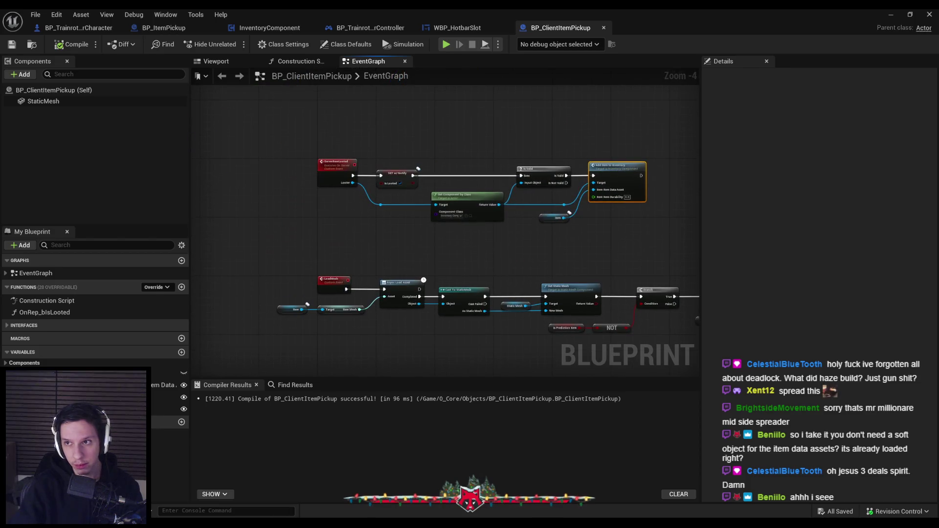
left_click(891, 14)
Check BP_ClientItemPickup's references in the Reference Viewer, open BP_TrainrotPlayerCharacter, then return to the pickup graph.
right_click(268, 394)
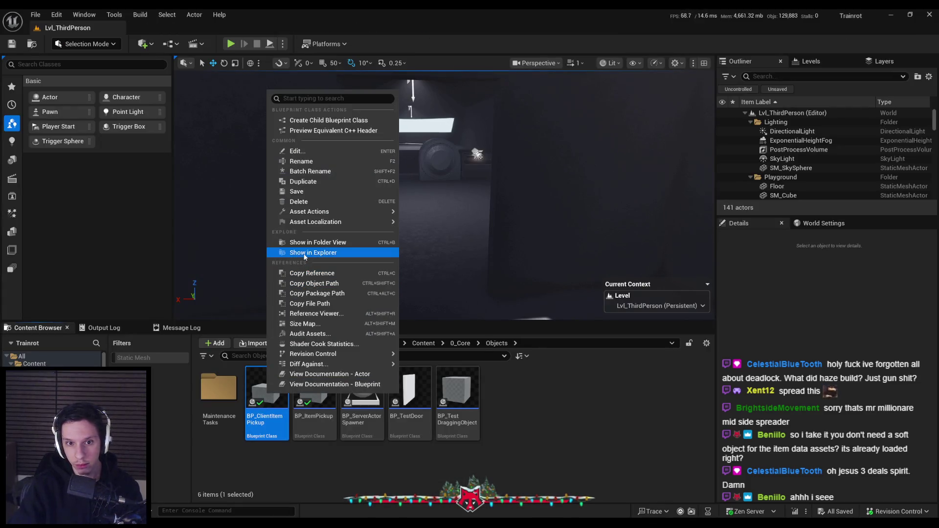
left_click(310, 313)
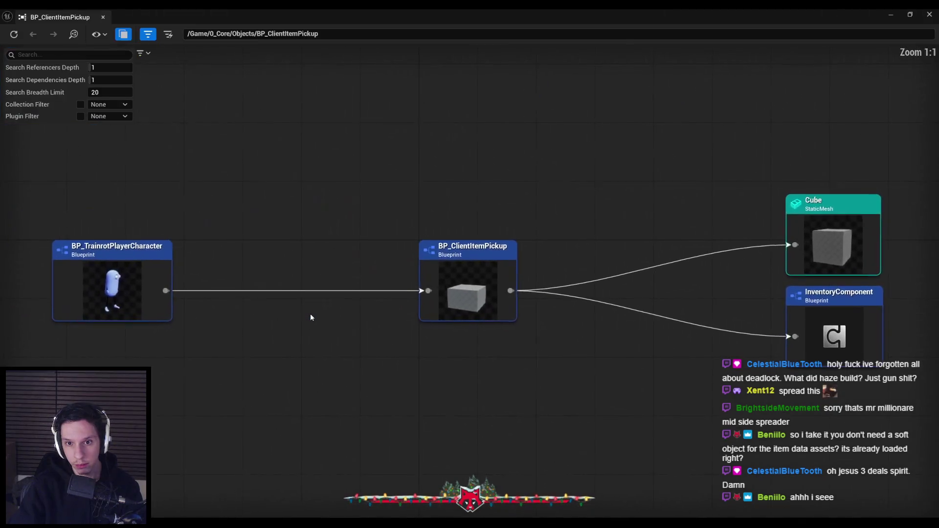
right_click(137, 288)
left_click(161, 328)
left_click(287, 387)
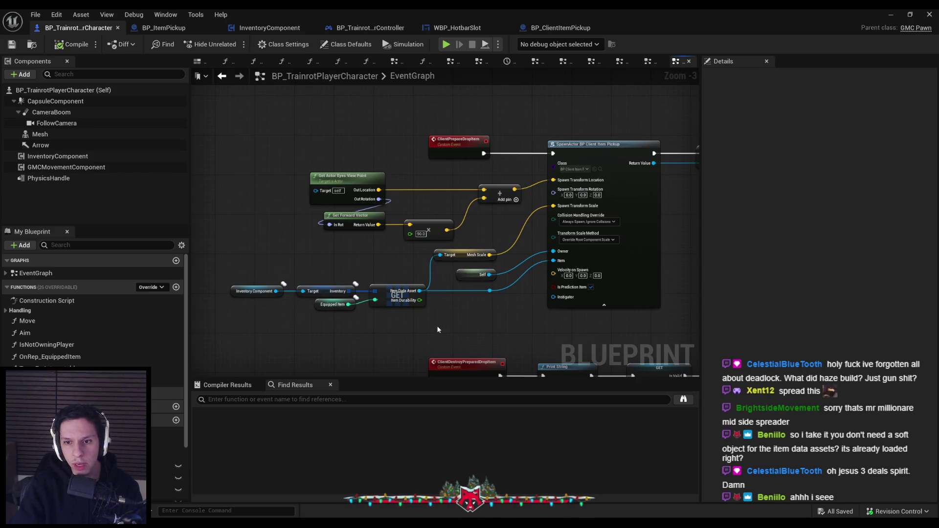
left_click(560, 28)
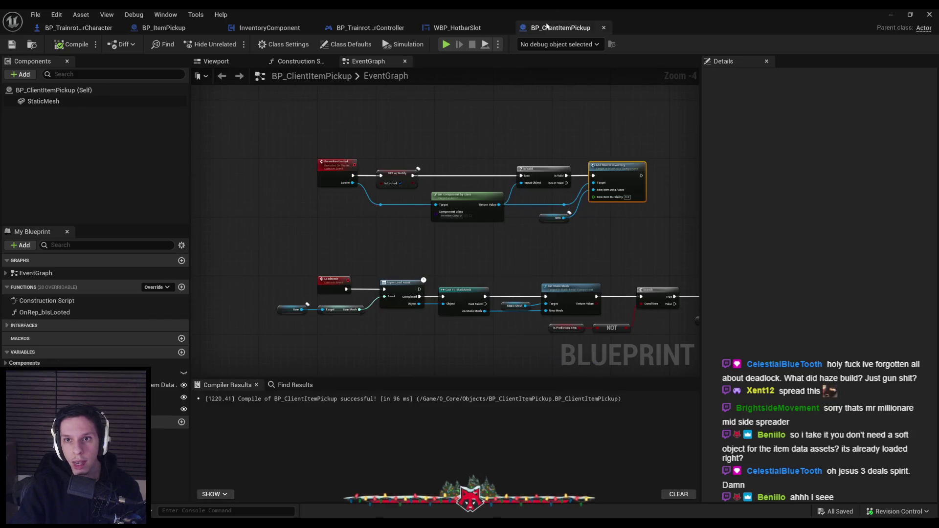
scroll(334, 167, "up", 2)
scroll(265, 268, "down", 2)
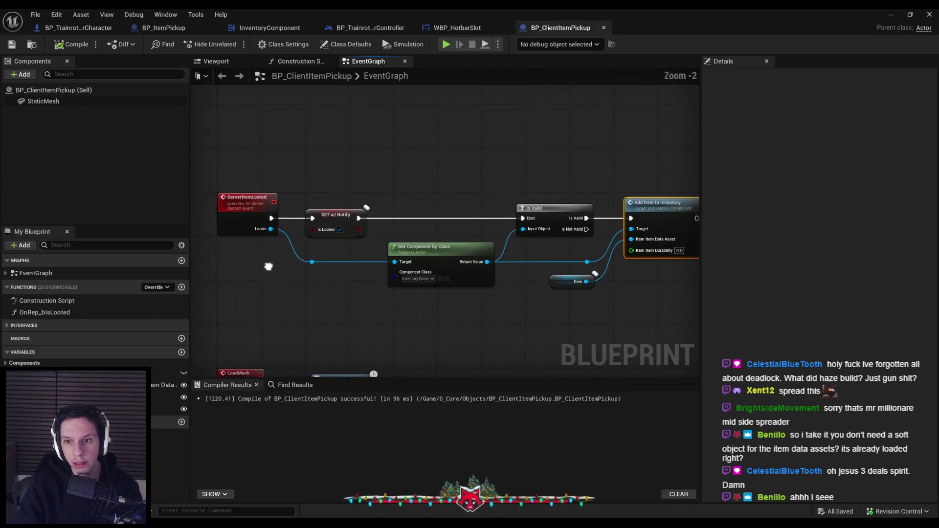